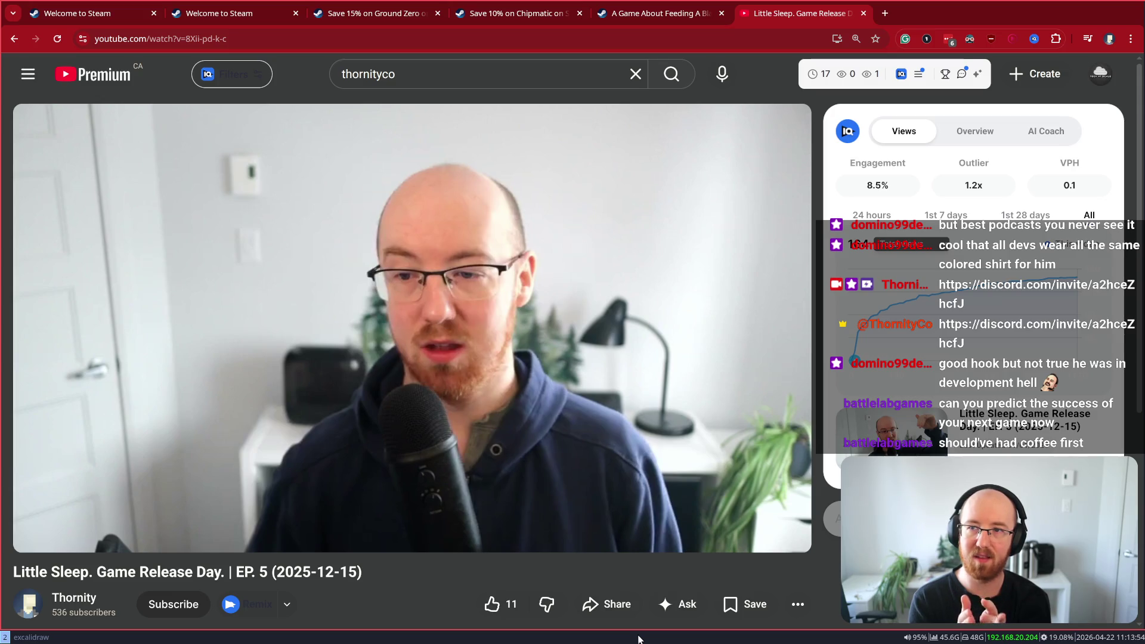
From the channel page, open 'How To Launch A Wildly Successful Game On Steam' and pause at 4:14
click(473, 82)
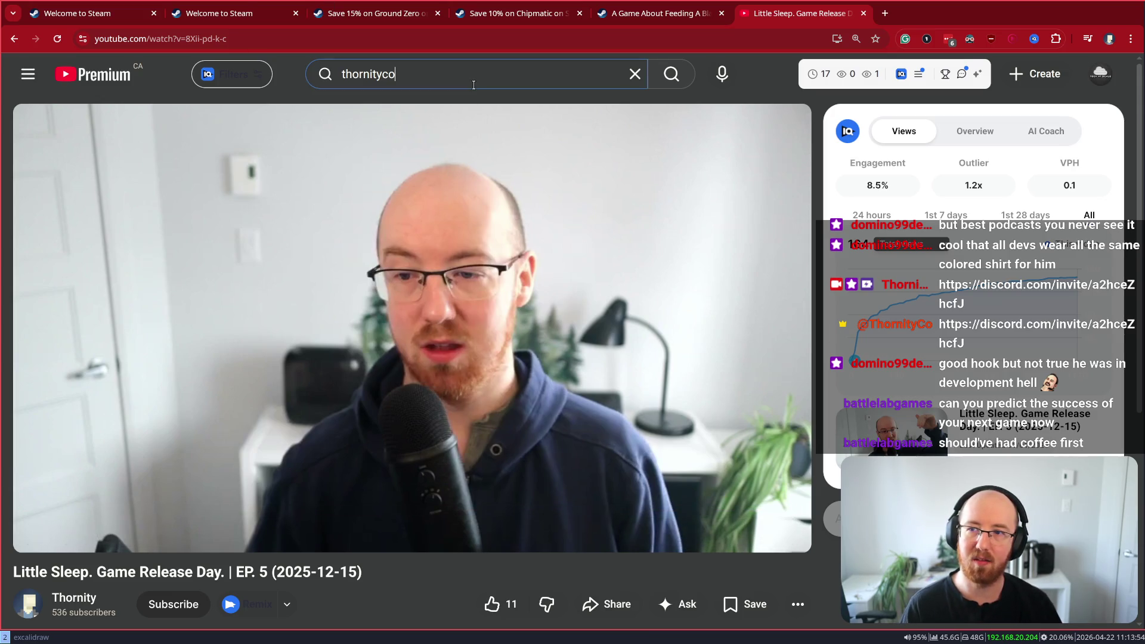
click(67, 598)
scroll(735, 227, down, 2)
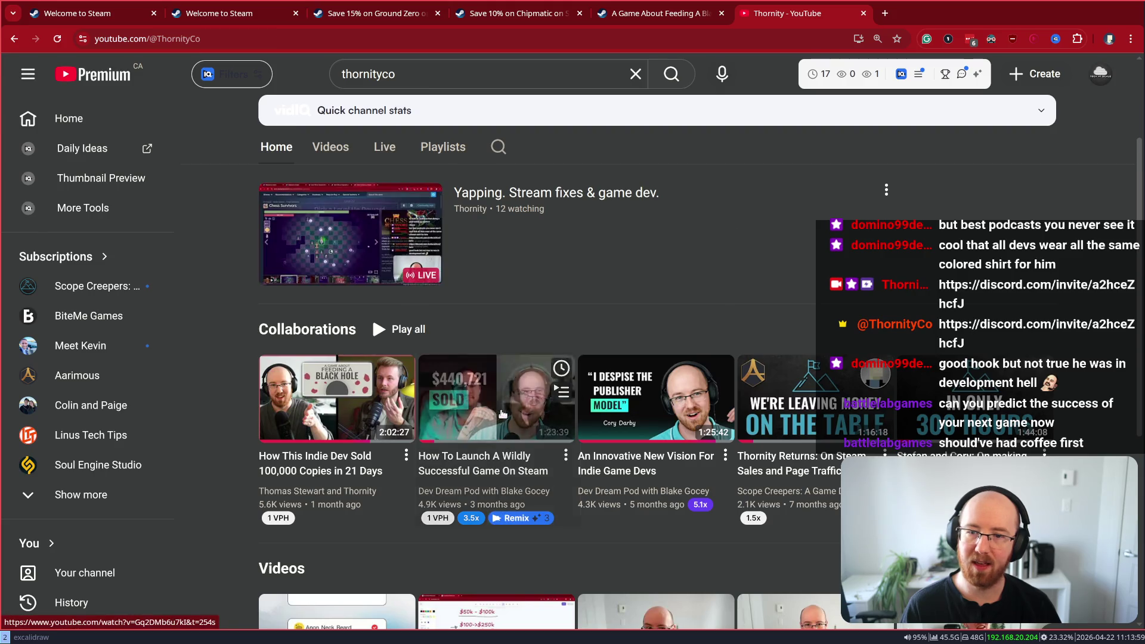
click(471, 410)
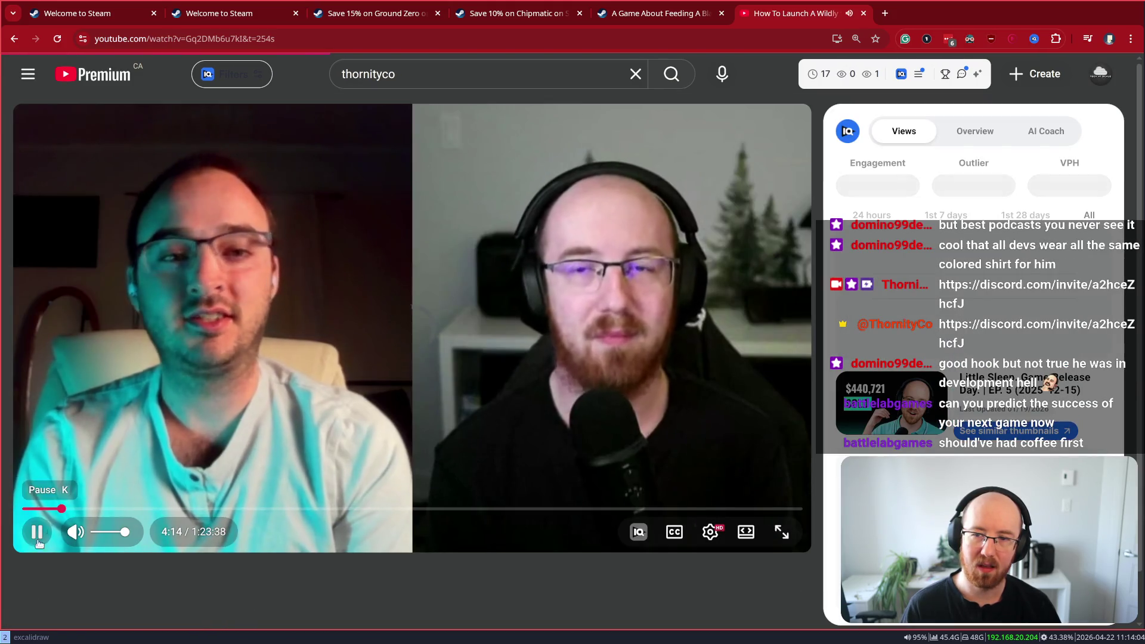
click(113, 504)
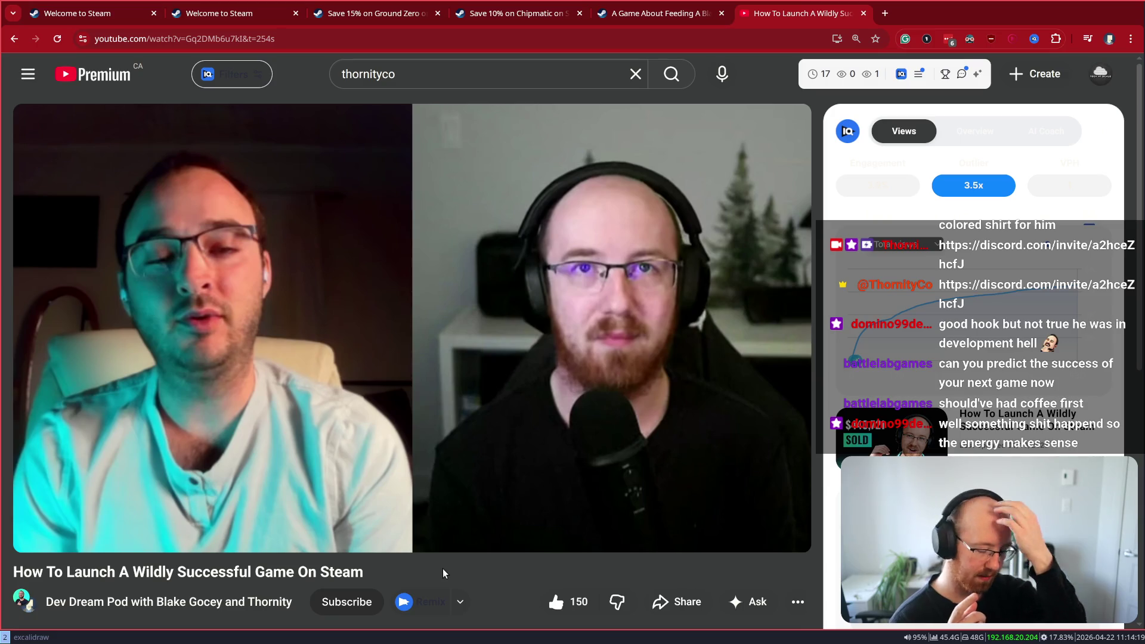
key(alt+Tab)
Delete the revenue-table and microphone images from the canvas
click(402, 238)
key(Delete)
click(89, 475)
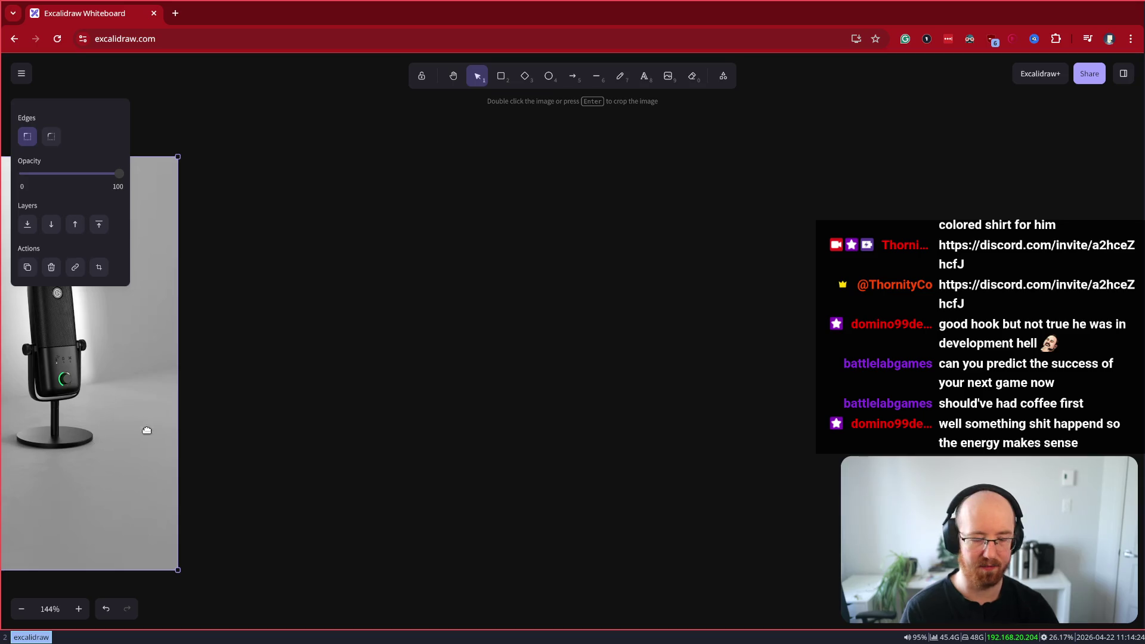
key(Delete)
Add a light grey, extra-large 'Mining & Dwarves' title at top left with opacity 100
click(644, 75)
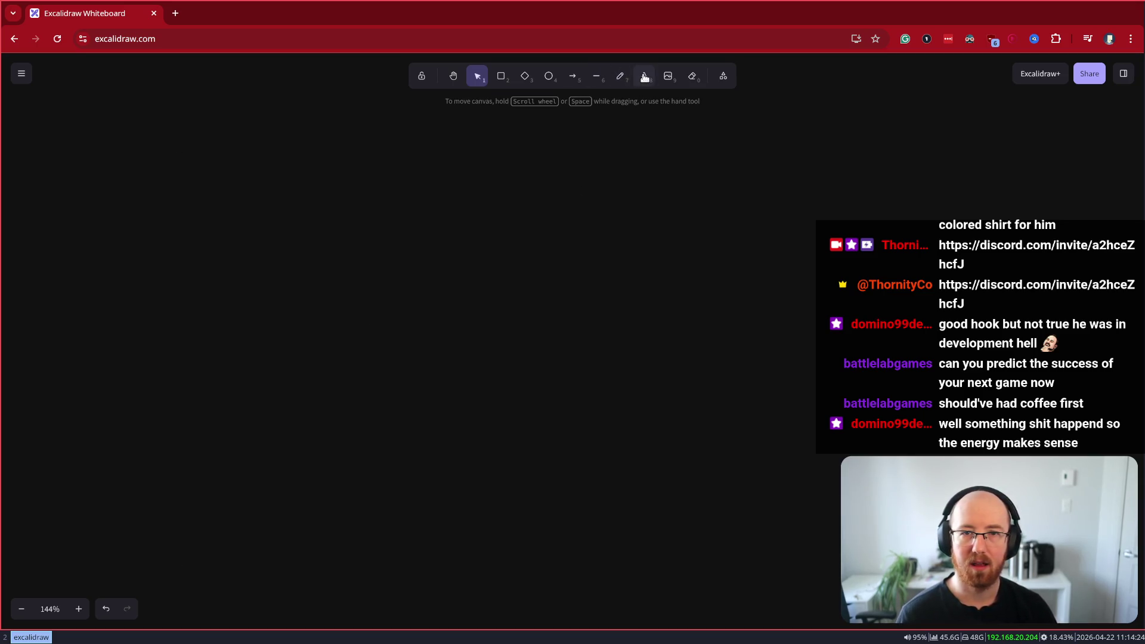
click(208, 169)
click(27, 131)
text(M)
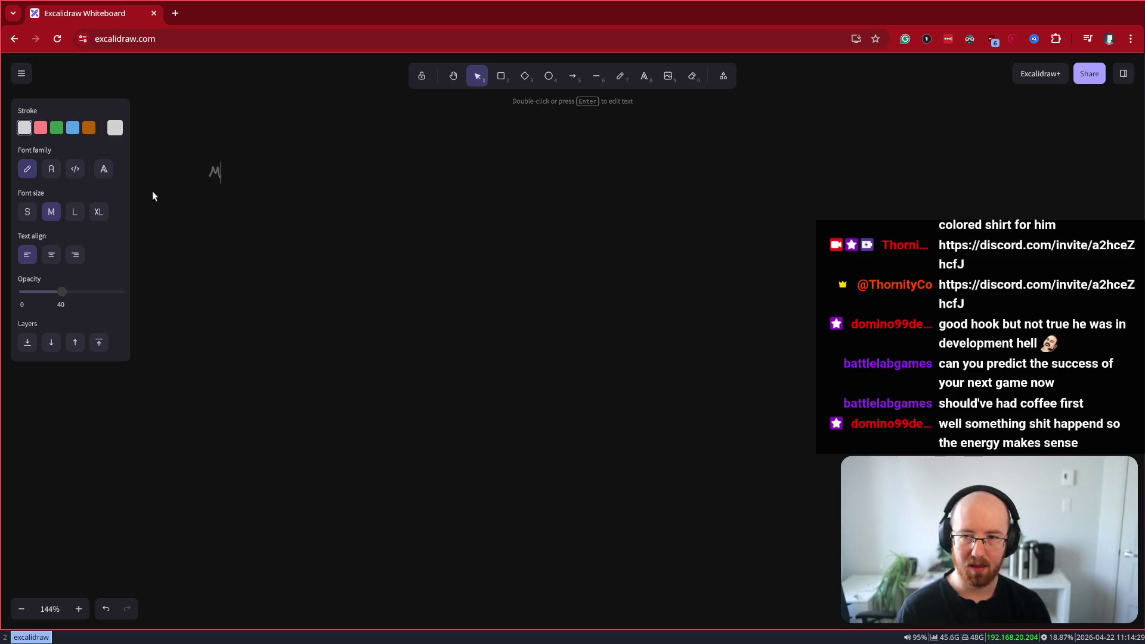
text(ining & Dwarves)
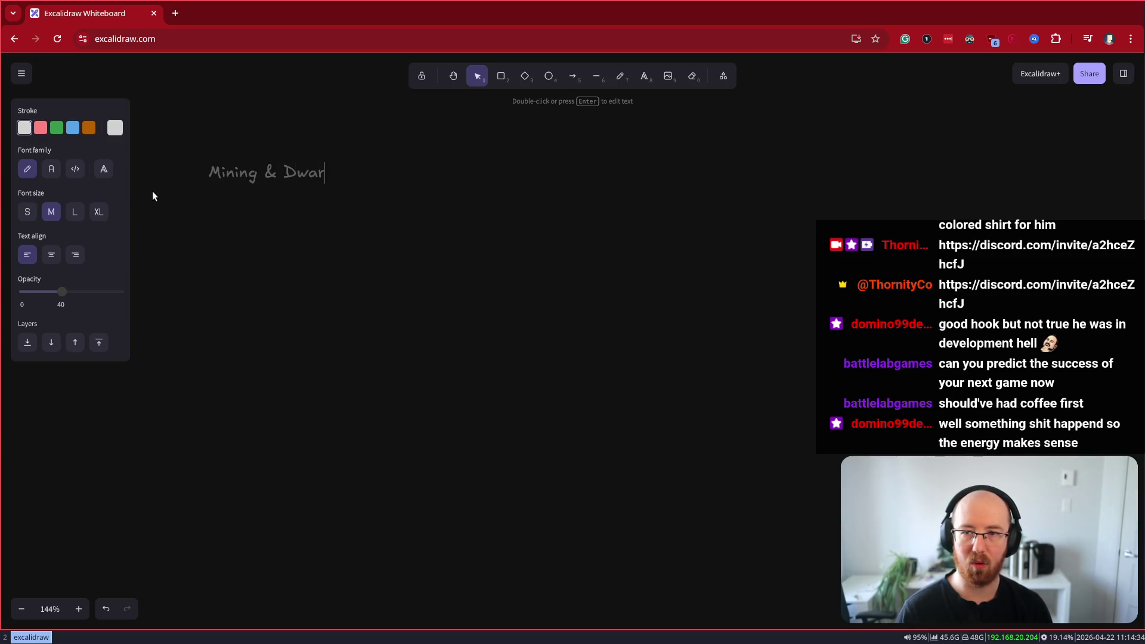
click(75, 212)
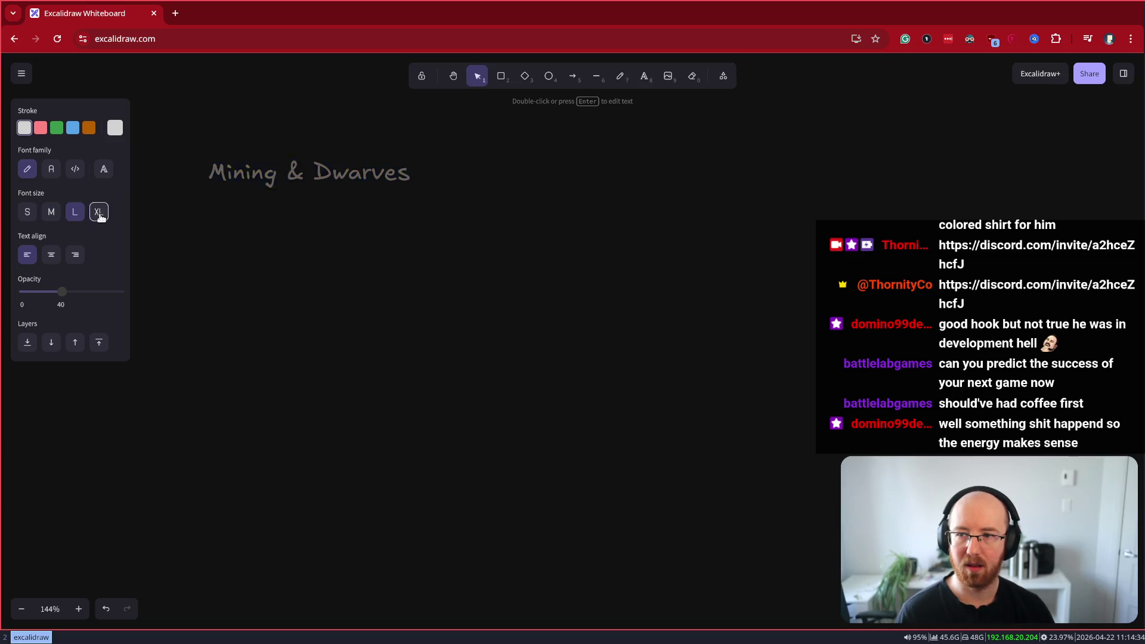
click(99, 211)
click(115, 128)
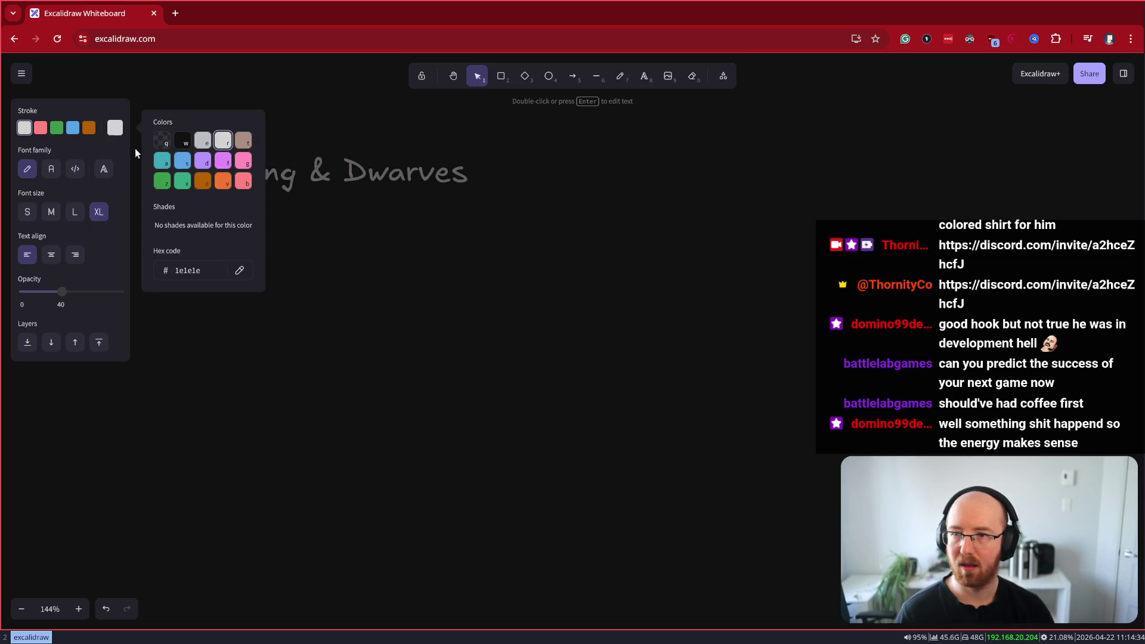
click(366, 196)
click(258, 192)
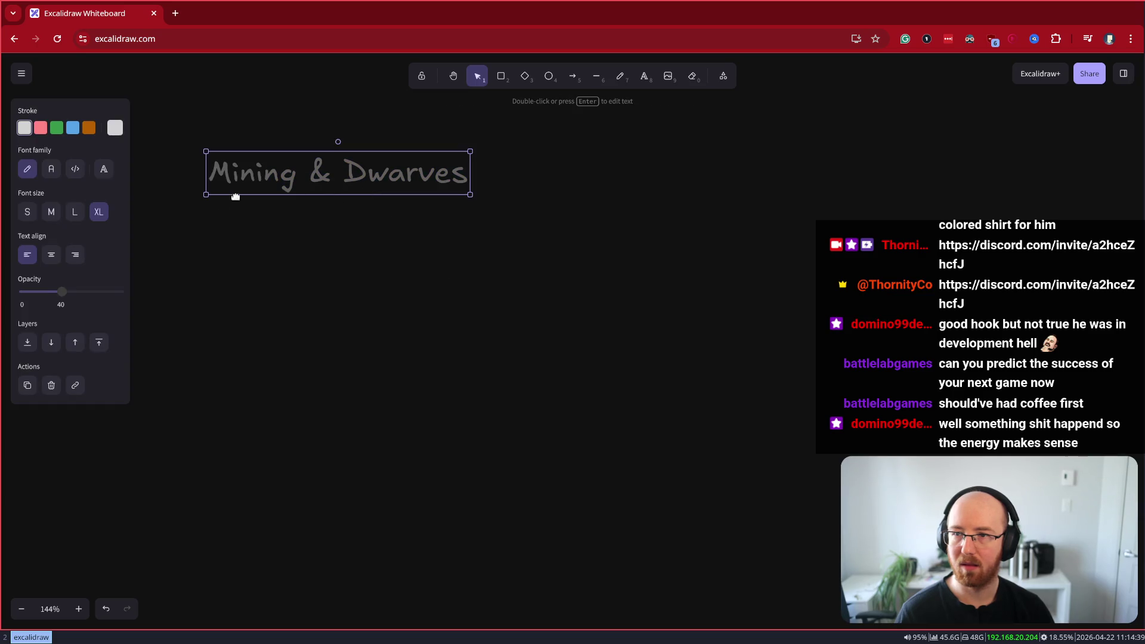
drag(62, 292, 122, 292)
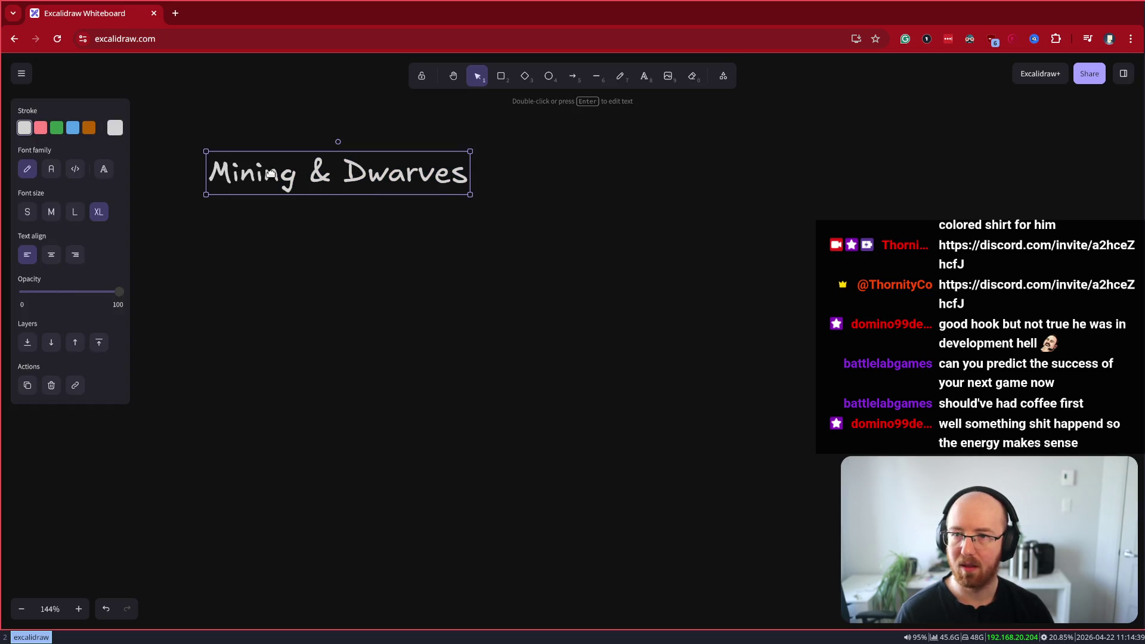
click(273, 231)
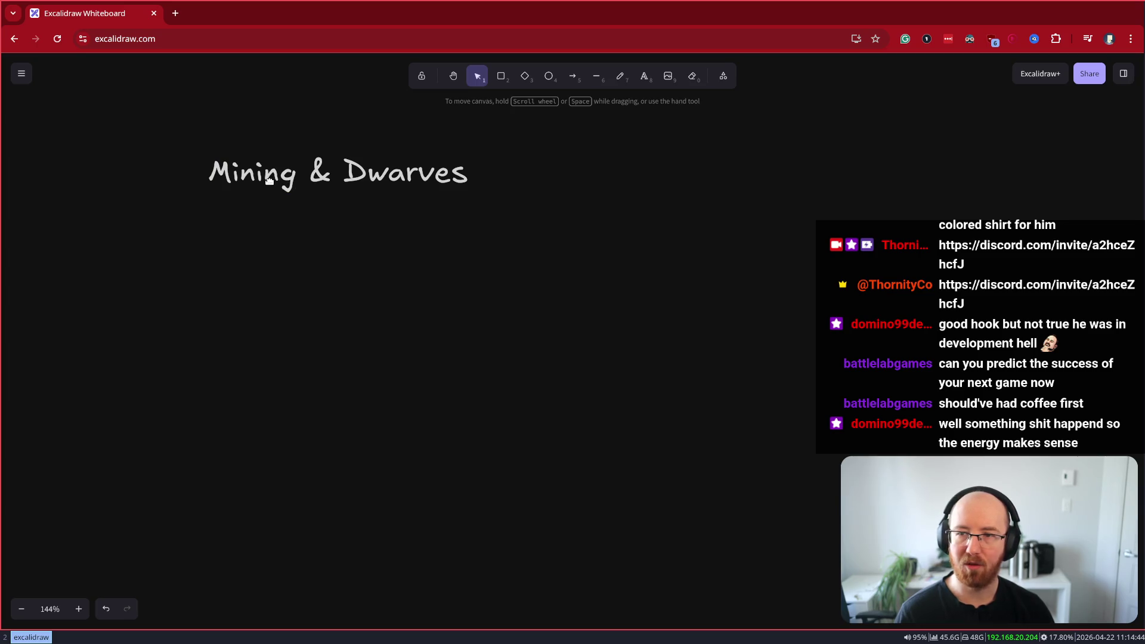
Make a trial copy of the title below it, then delete the copy
drag(277, 179, 352, 226)
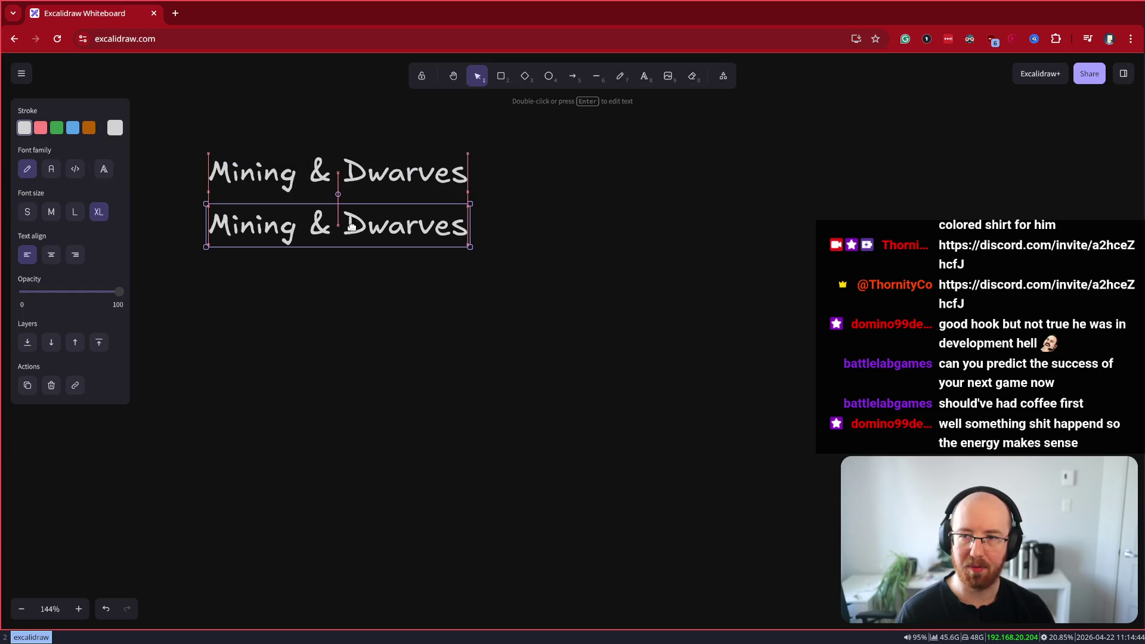
double_click(329, 225)
key(Escape)
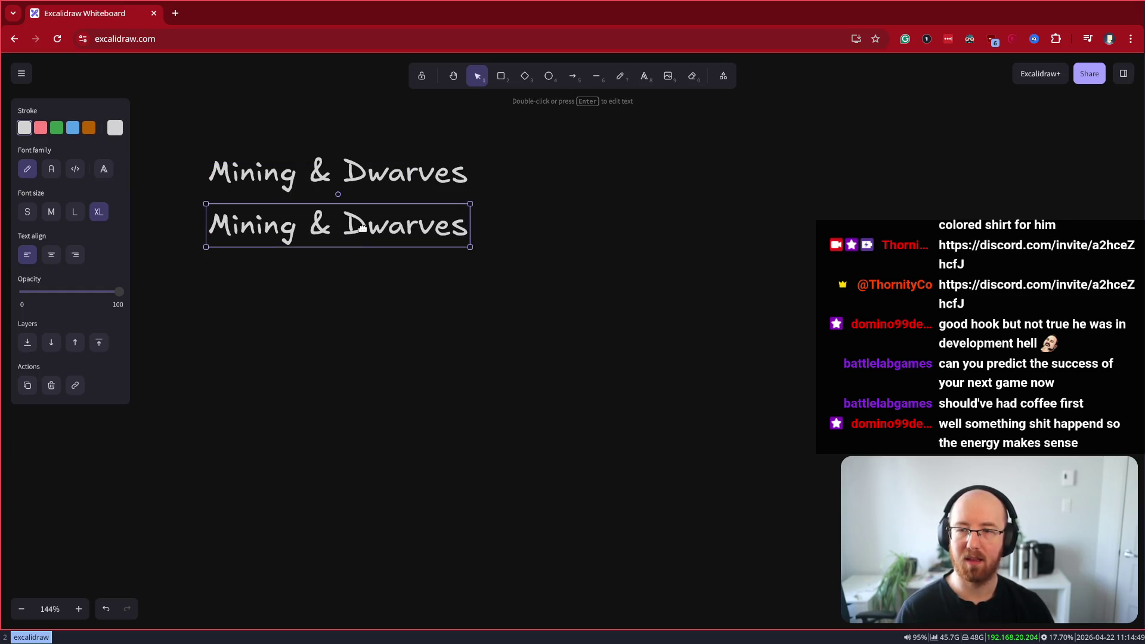
key(Delete)
click(594, 80)
Draw a long horizontal line with vertical ticks at both ends, all in the thickest stroke
mouse_move(181, 285)
mouse_down()
mouse_move(764, 317)
mouse_move(695, 312)
mouse_up()
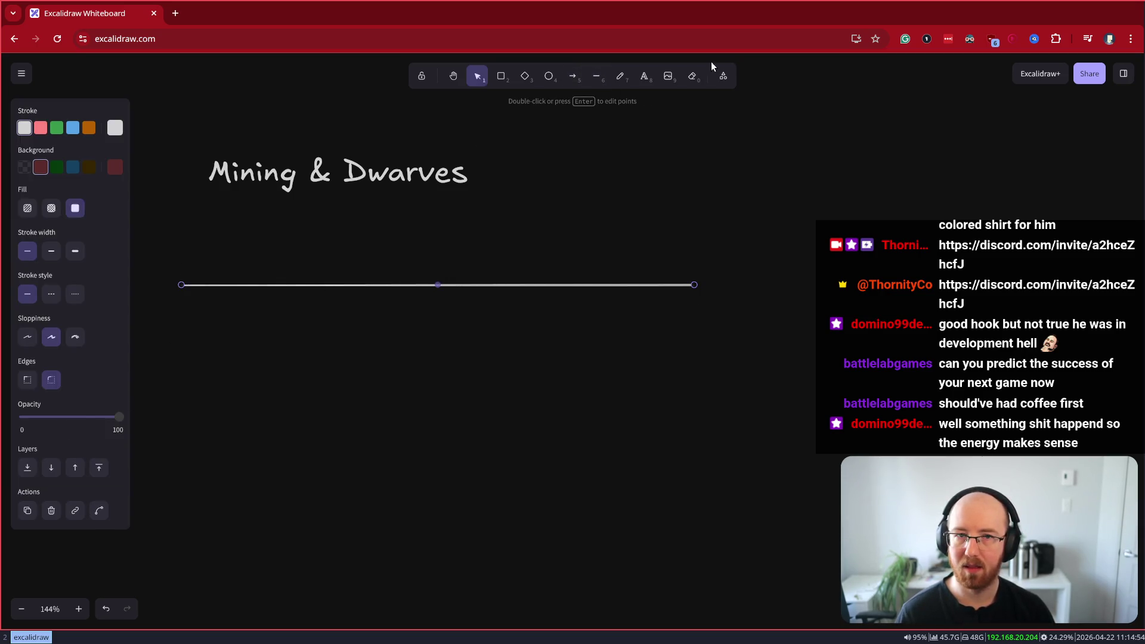
click(598, 80)
drag(689, 264, 693, 319)
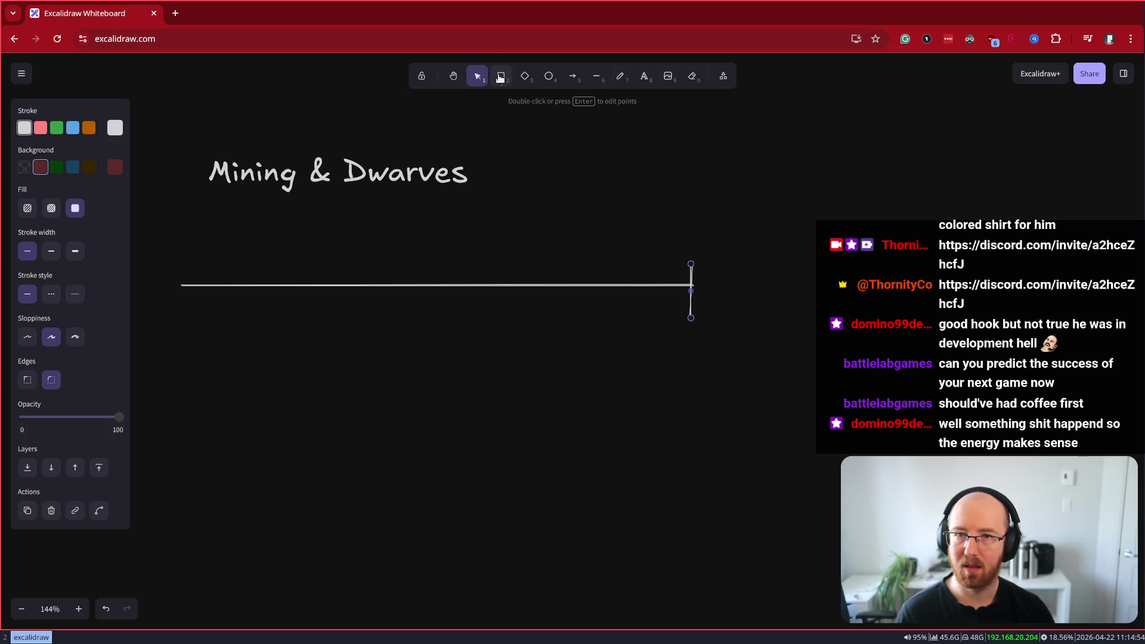
click(76, 251)
click(504, 288)
click(75, 251)
click(596, 84)
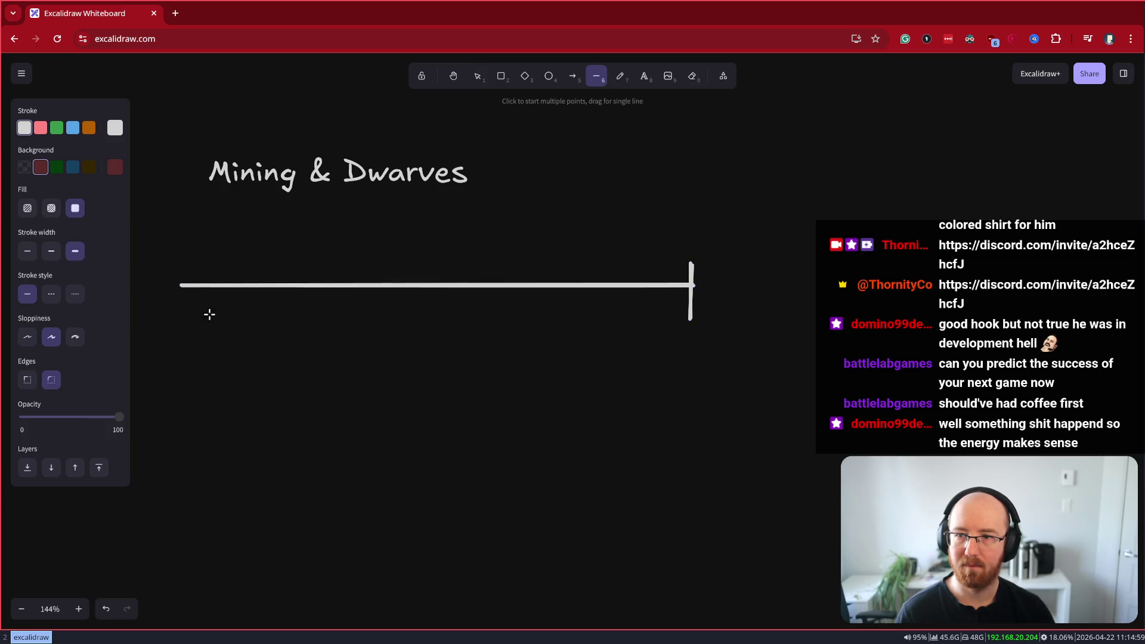
drag(187, 260, 184, 311)
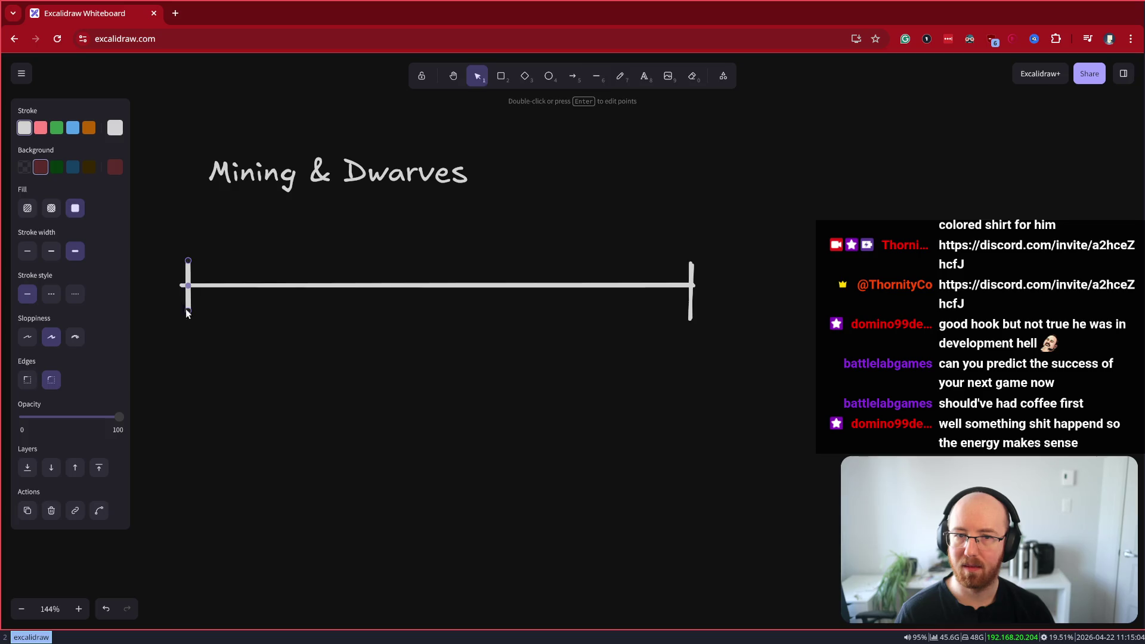
Add a 'Dec 15' label and place a copy under the left tick
double_click(690, 237)
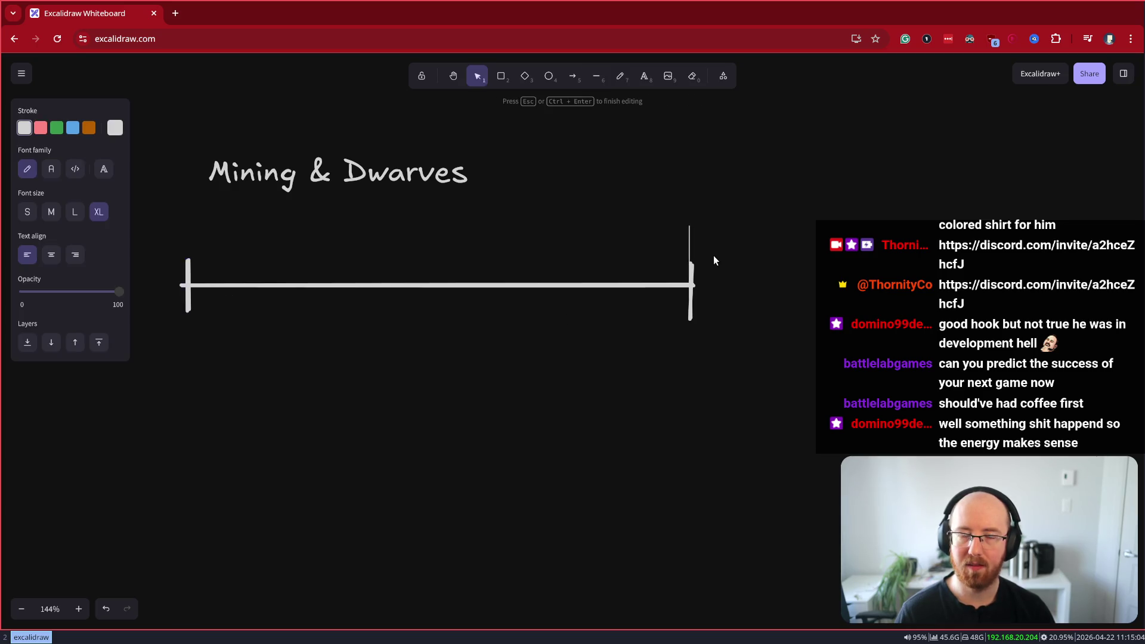
text(Dec 15)
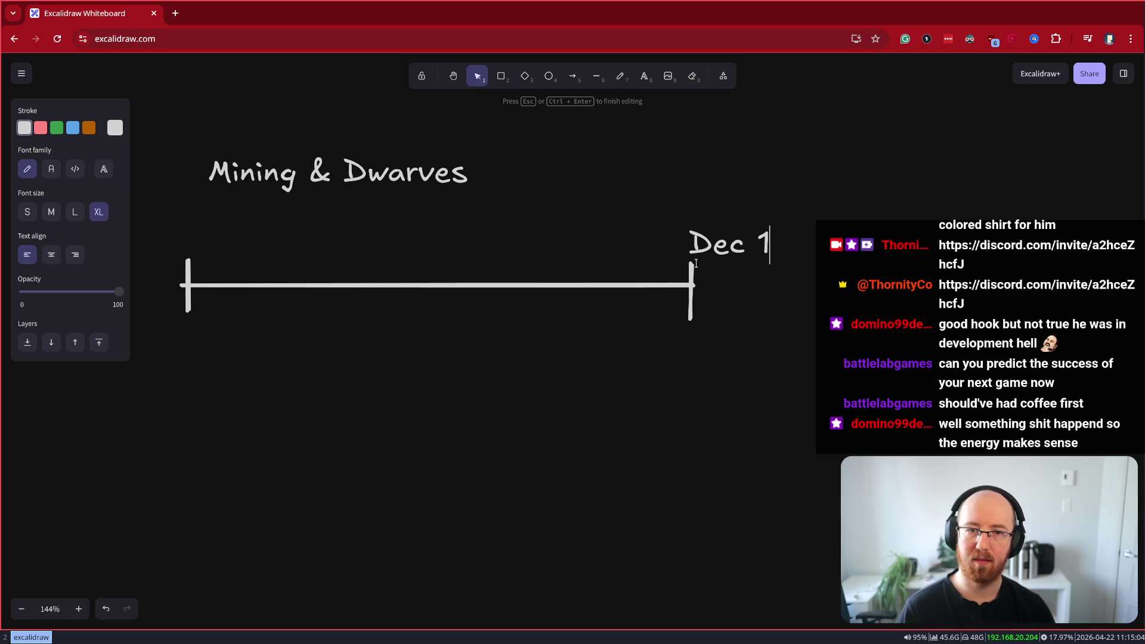
key(Escape)
mouse_move(728, 244)
mouse_down()
mouse_move(685, 358)
mouse_move(179, 355)
mouse_move(190, 355)
mouse_up()
Change the copied label under the left tick to 'August 1'
double_click(191, 356)
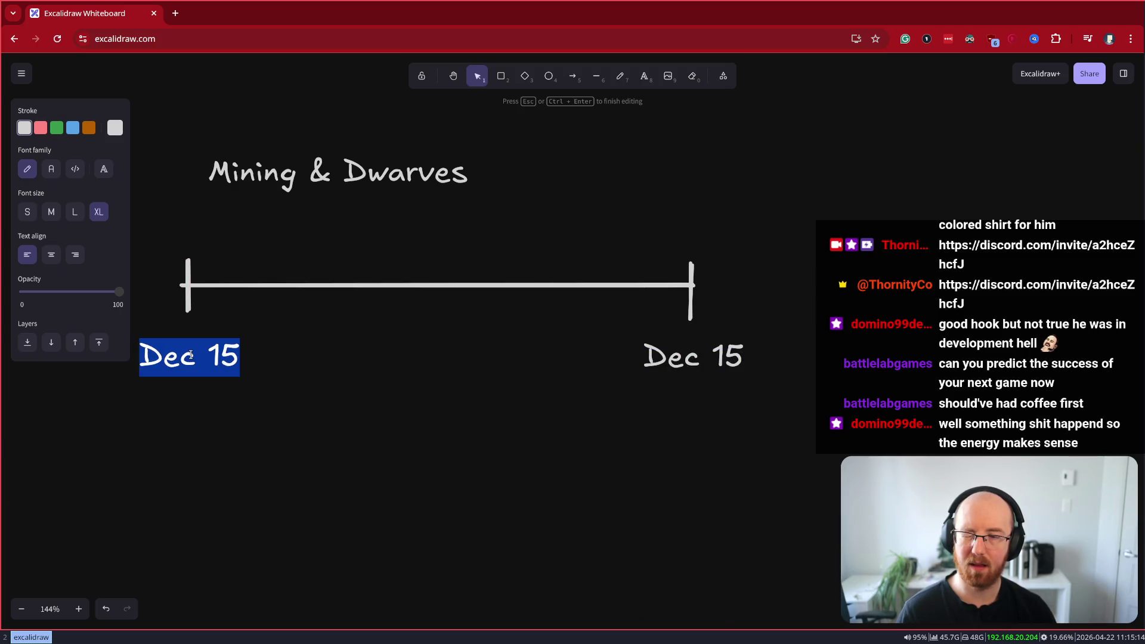
text(August)
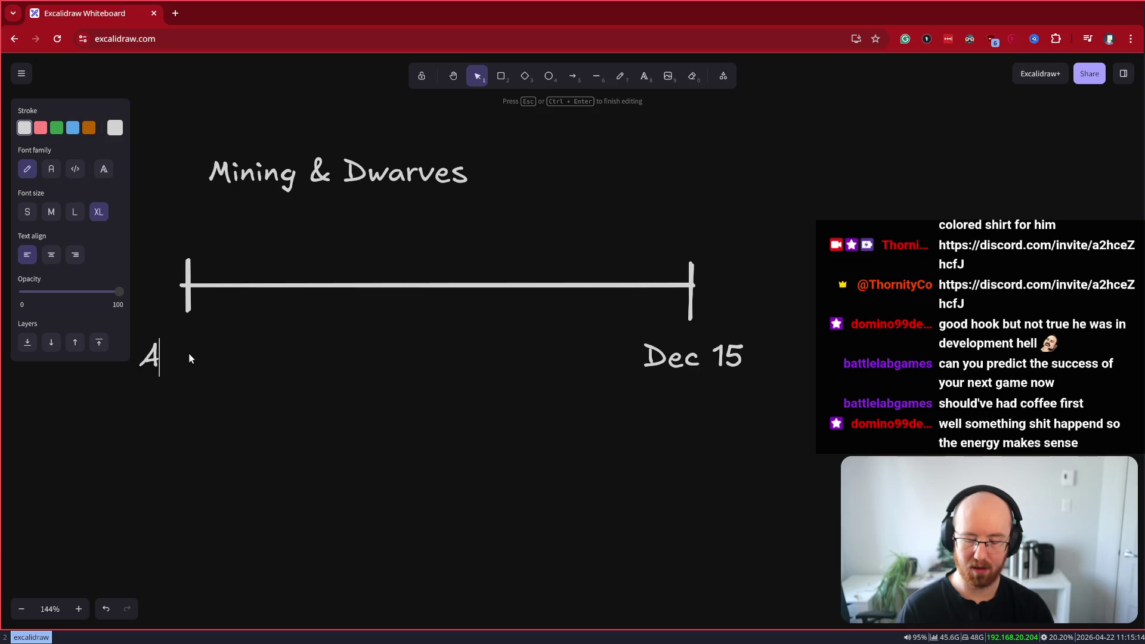
click(288, 378)
drag(192, 356, 192, 356)
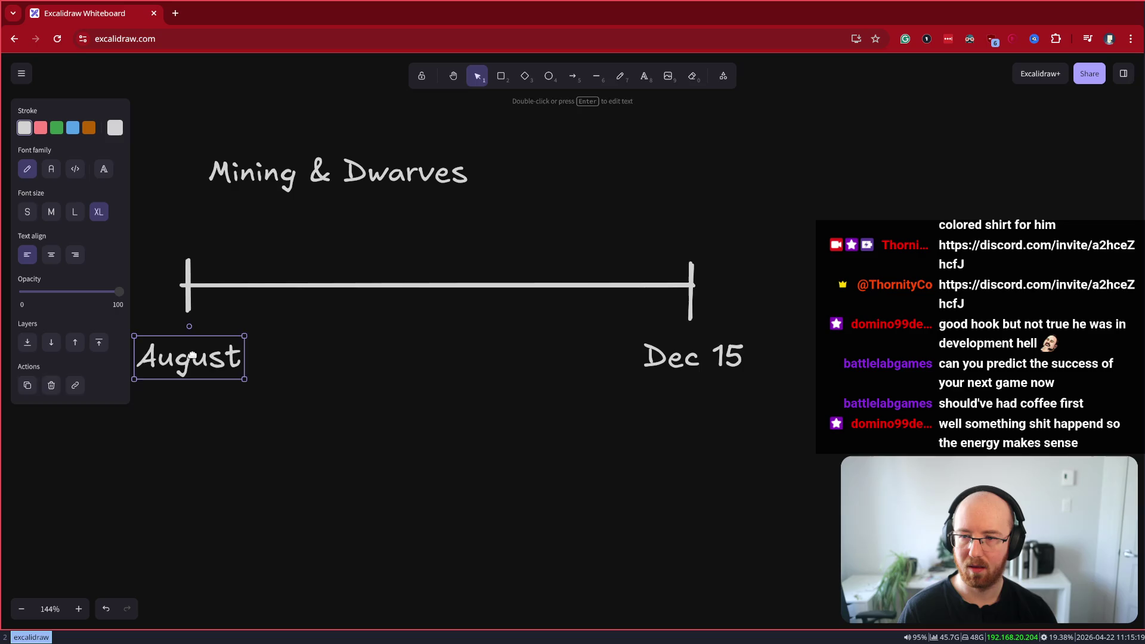
double_click(194, 355)
click(200, 358)
text(1)
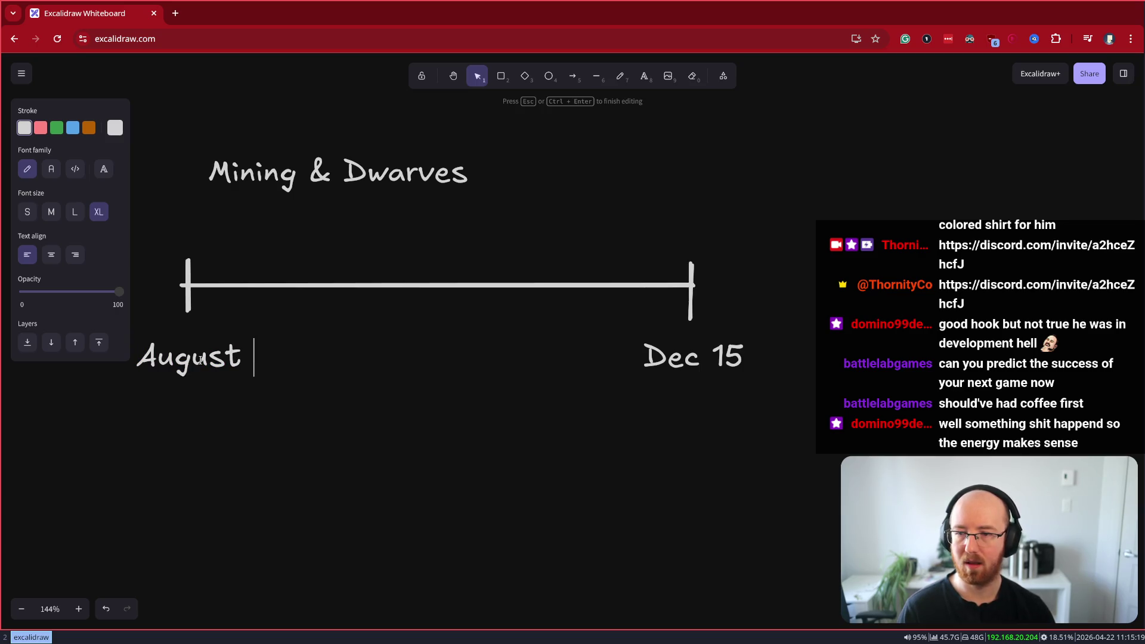
key(Escape)
shift+click(714, 343)
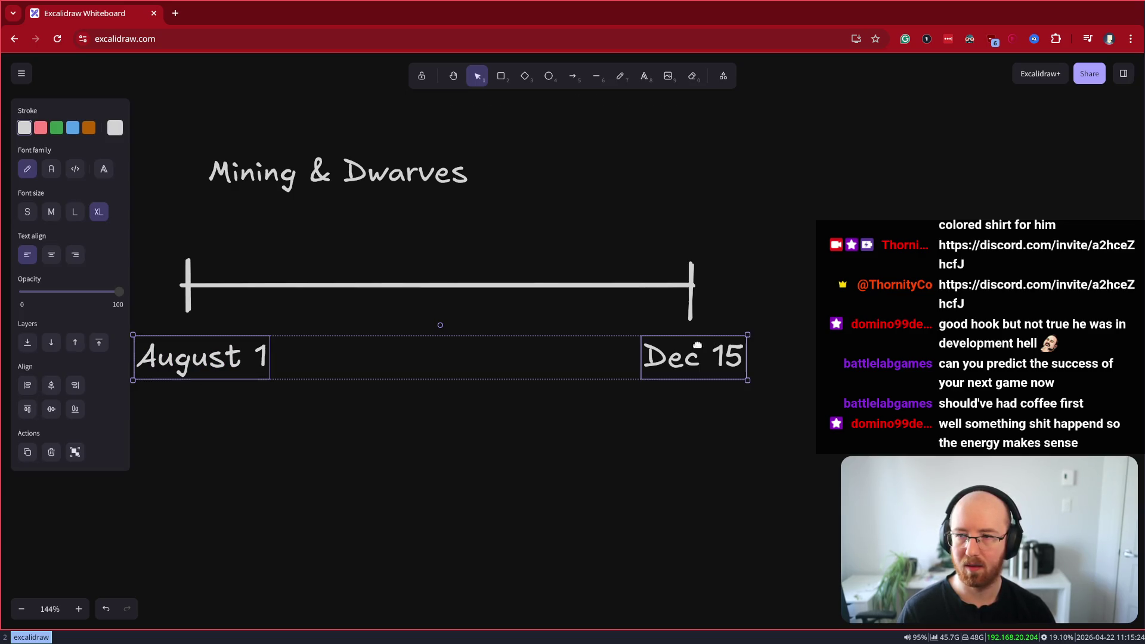
mouse_move(280, 481)
mouse_down()
mouse_move(228, 432)
mouse_move(419, 472)
mouse_up()
click(523, 212)
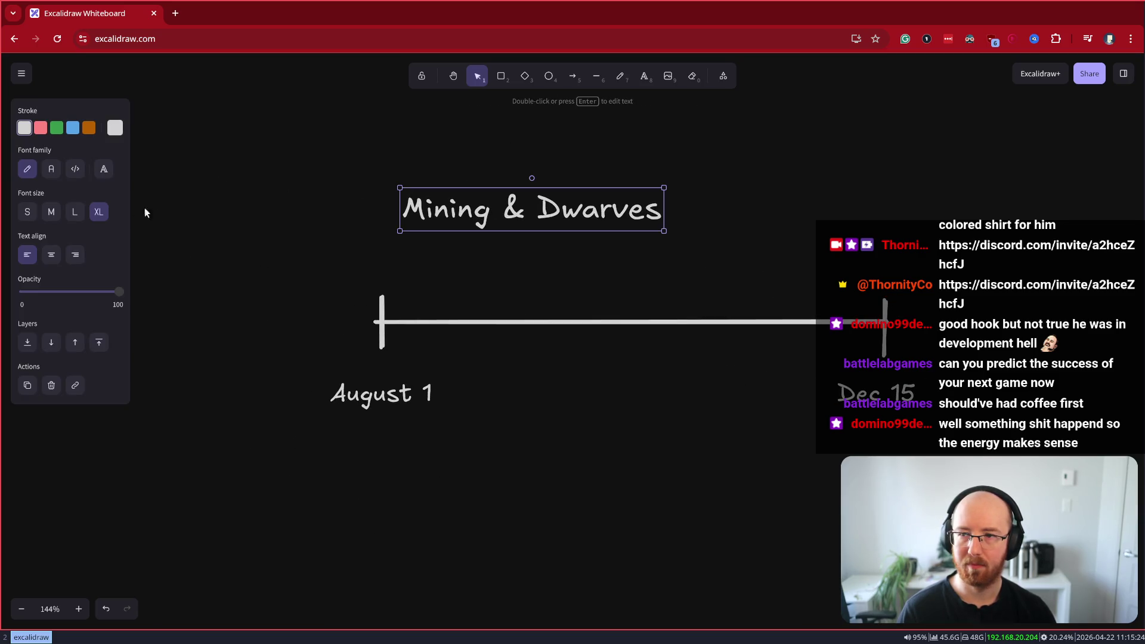
Shrink the Mining & Dwarves title to Large, move it left and colour it blue
click(74, 212)
drag(503, 202, 470, 201)
click(596, 76)
key(Escape)
click(418, 207)
click(72, 127)
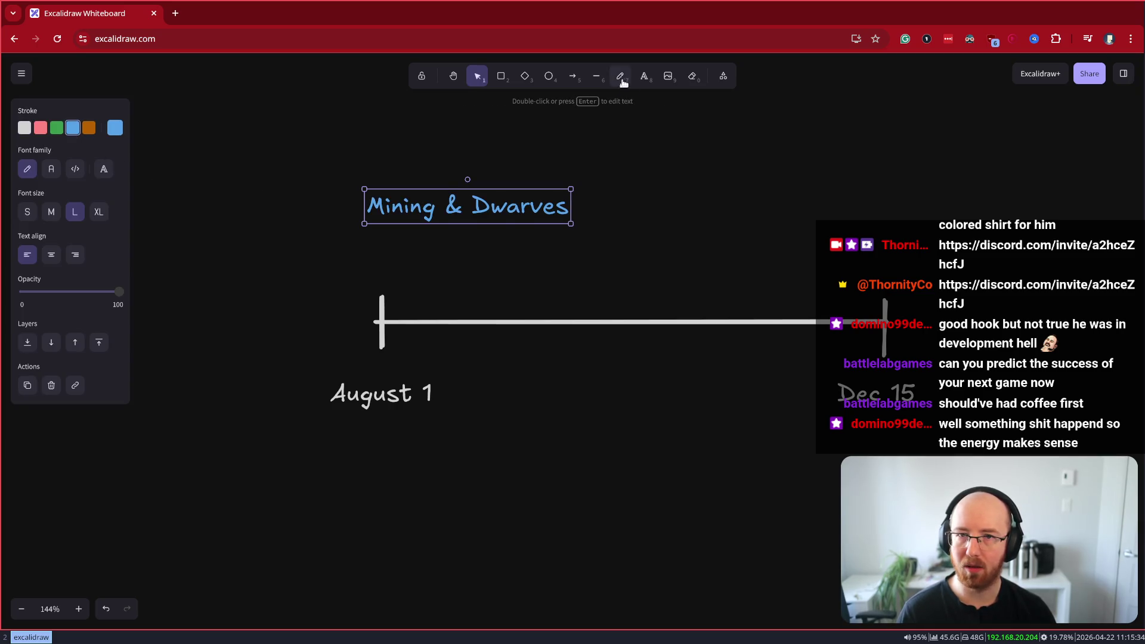
Draw a thin, wide dark blue bar under the title
click(501, 76)
click(74, 169)
mouse_move(377, 255)
mouse_down()
mouse_move(468, 224)
mouse_move(511, 224)
mouse_up()
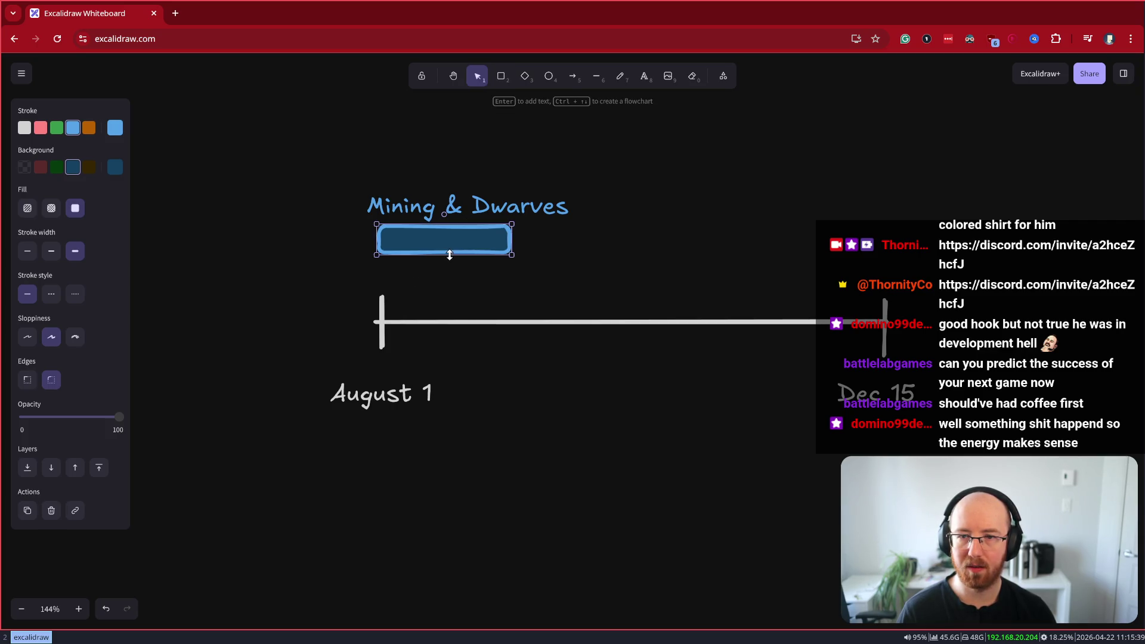
drag(449, 255, 451, 245)
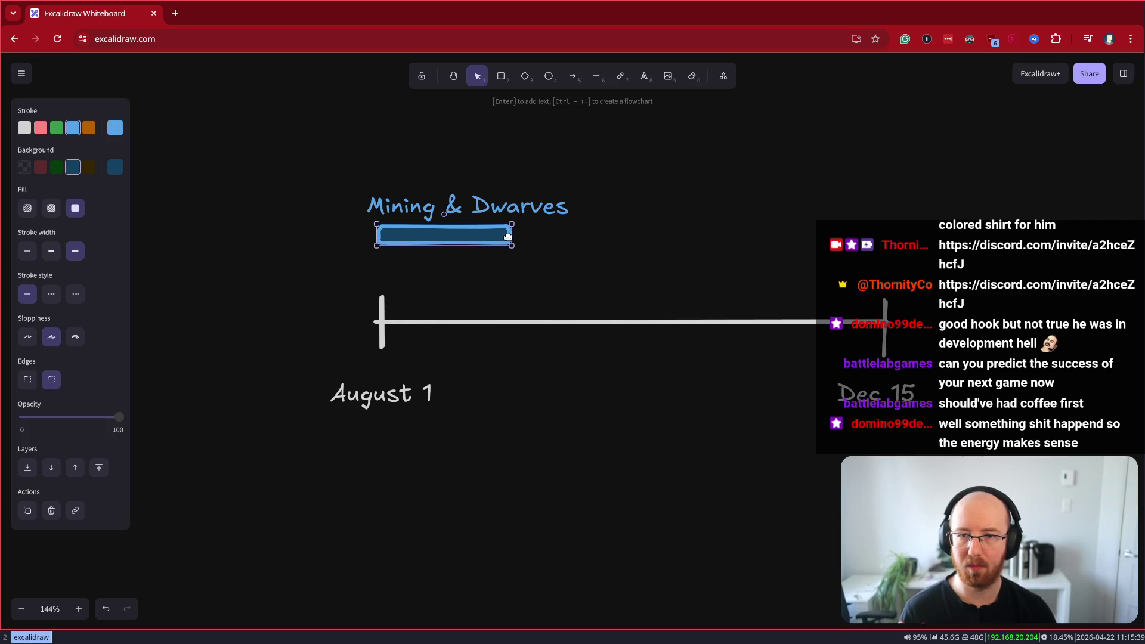
mouse_move(515, 237)
mouse_down()
mouse_move(644, 242)
mouse_move(618, 246)
mouse_up()
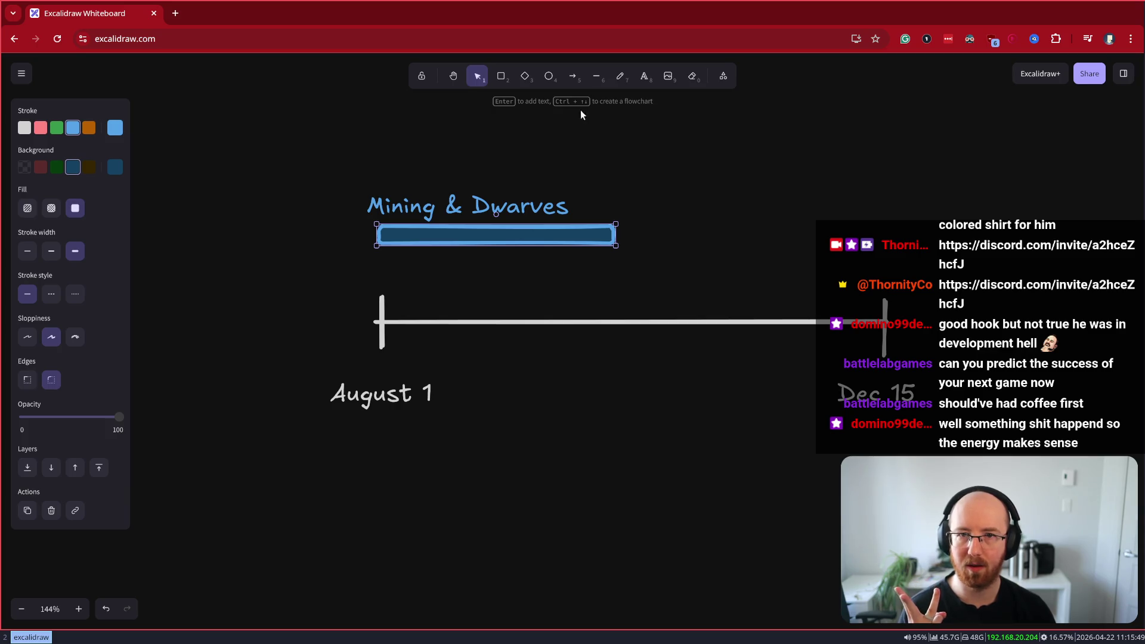
Draw a white vertical tick on the timeline
click(597, 77)
mouse_move(514, 297)
mouse_down()
mouse_move(514, 341)
mouse_move(652, 316)
mouse_move(739, 322)
mouse_move(621, 316)
mouse_move(644, 323)
mouse_move(635, 310)
mouse_move(786, 313)
mouse_move(762, 313)
mouse_up()
click(24, 127)
Duplicate a tick, then shift the three inner ticks left for even spacing
key(ctrl+v)
shift+click(646, 313)
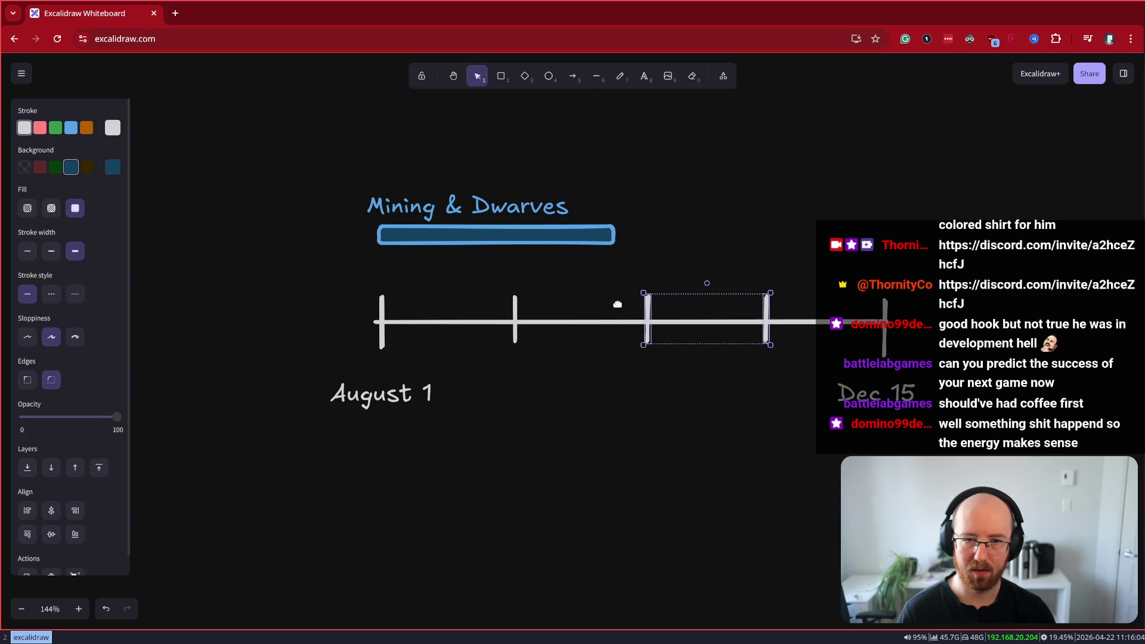
shift+click(516, 307)
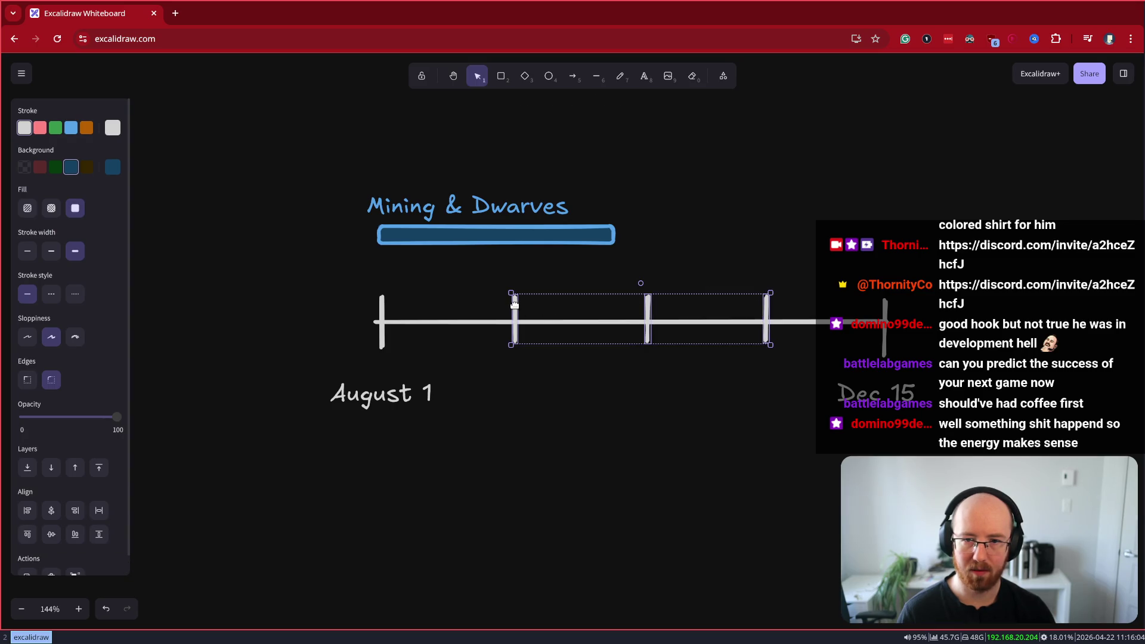
click(514, 304)
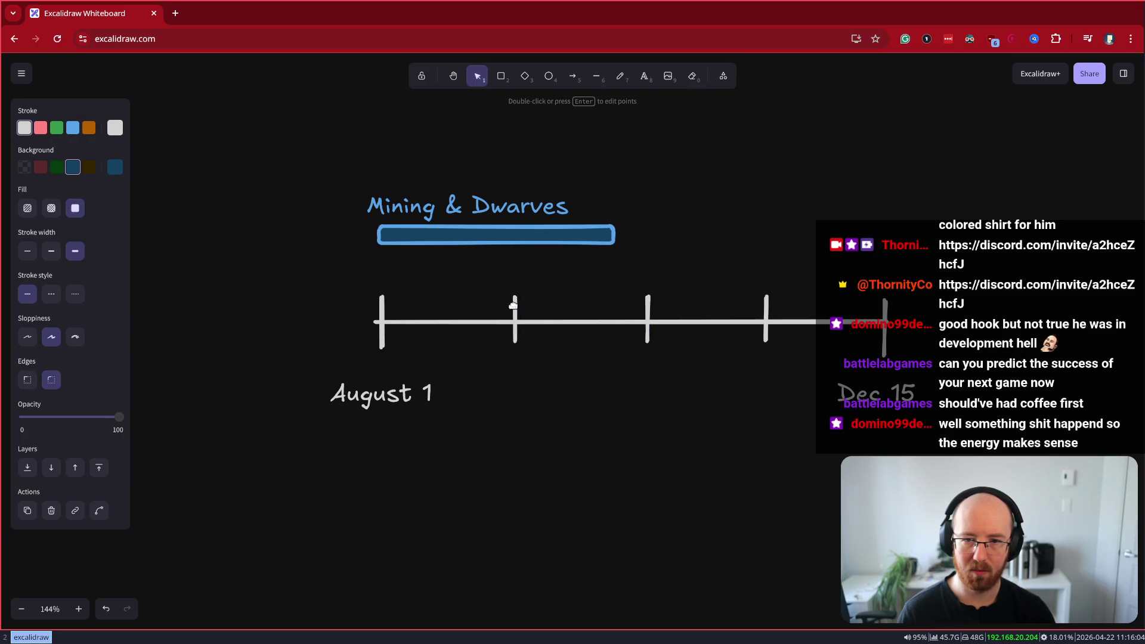
shift+click(647, 305)
shift+click(768, 303)
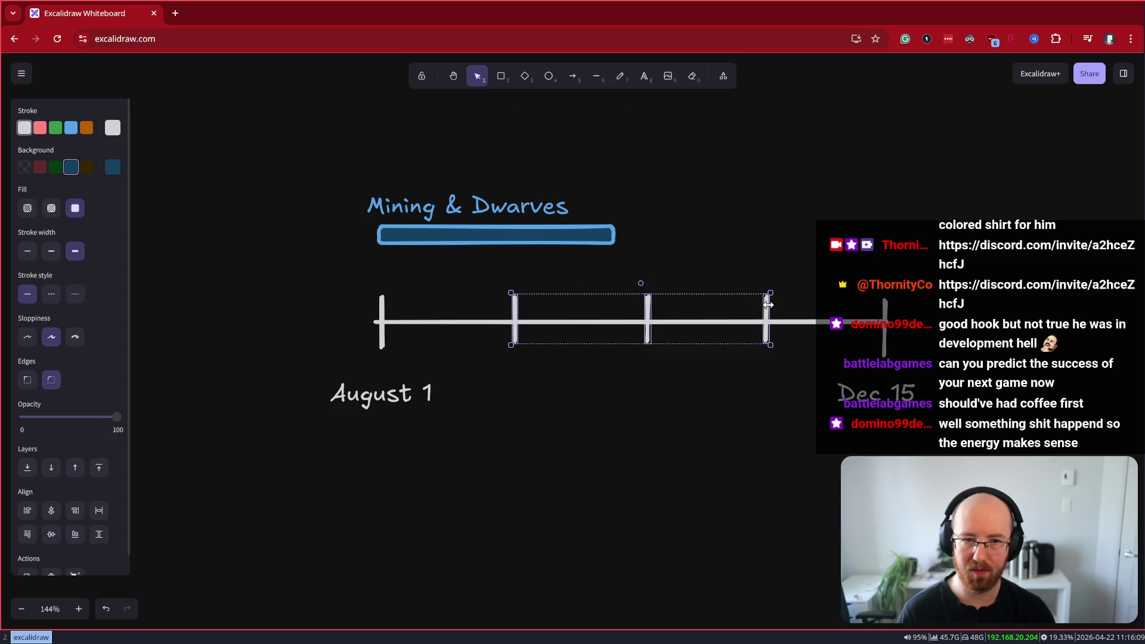
drag(764, 305, 745, 311)
Lengthen the blue bar slightly to the right
click(741, 421)
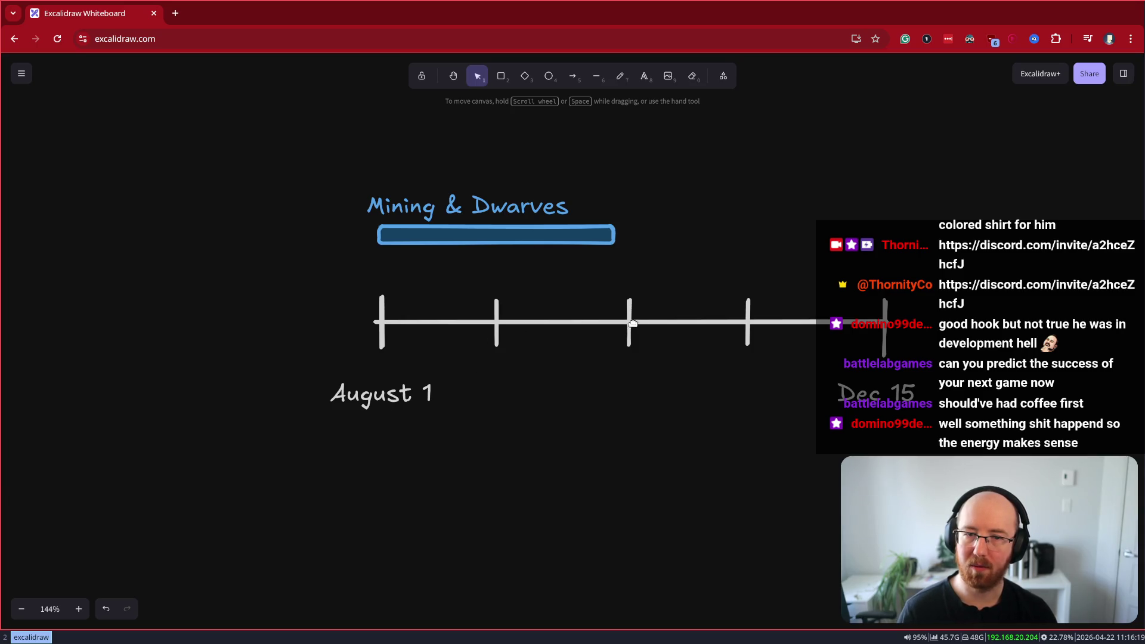
click(608, 234)
drag(616, 236, 614, 247)
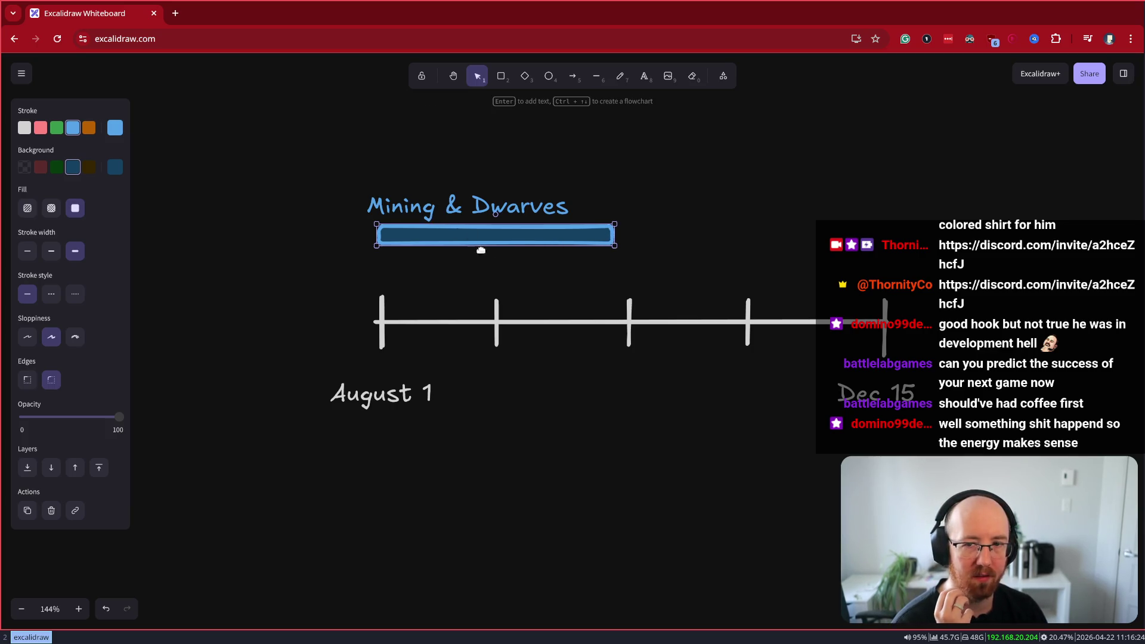
Slim the blue bar under Mining & Dwarves down further
drag(496, 245, 499, 237)
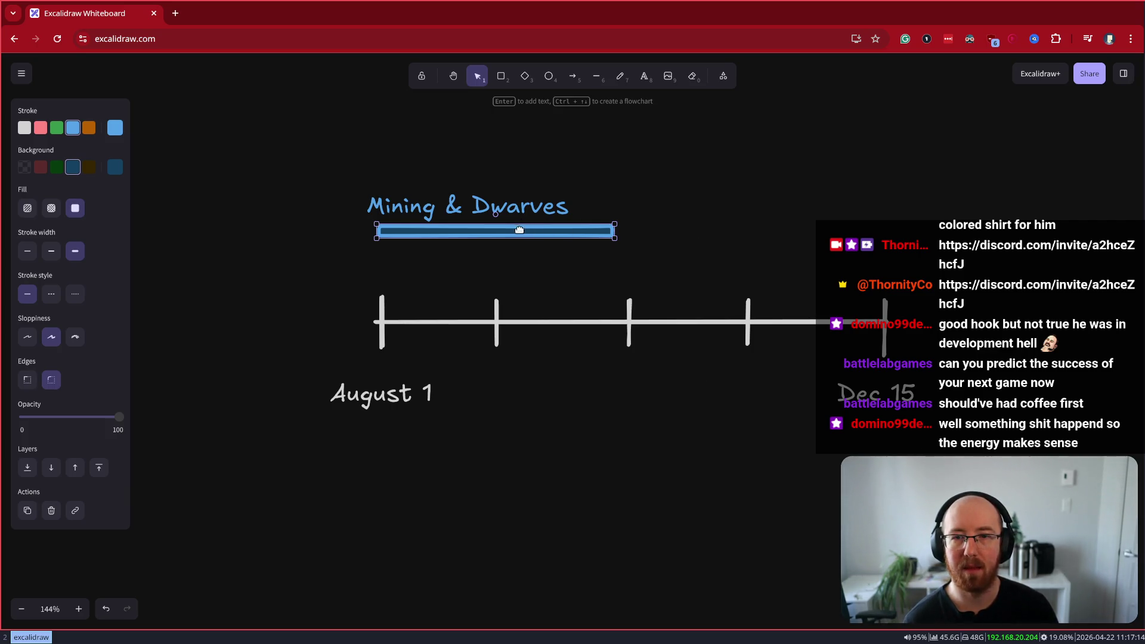
click(645, 206)
click(555, 232)
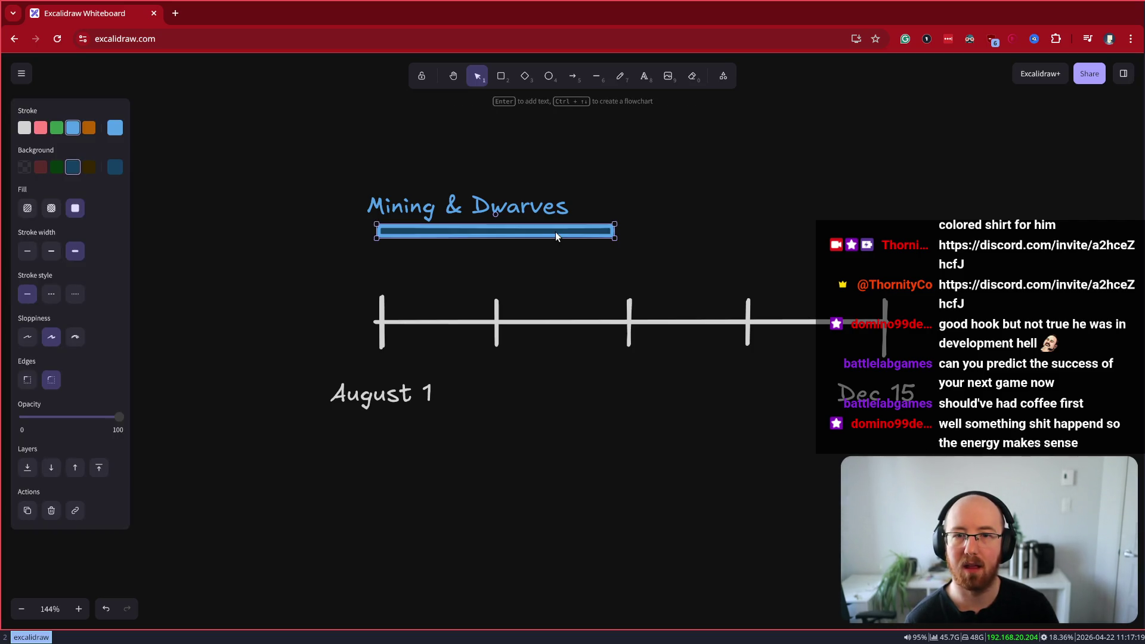
click(505, 210)
Copy the Mining & Dwarves title up and right, and add a year line under August 1
mouse_move(471, 210)
mouse_down()
mouse_move(730, 193)
mouse_move(749, 161)
mouse_up()
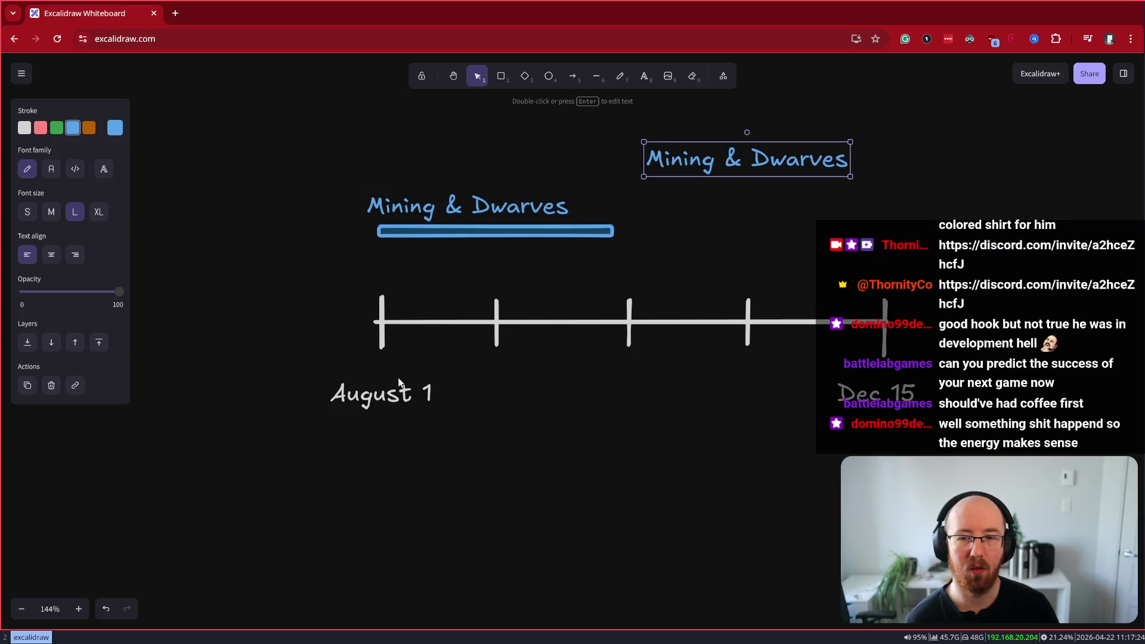
double_click(408, 396)
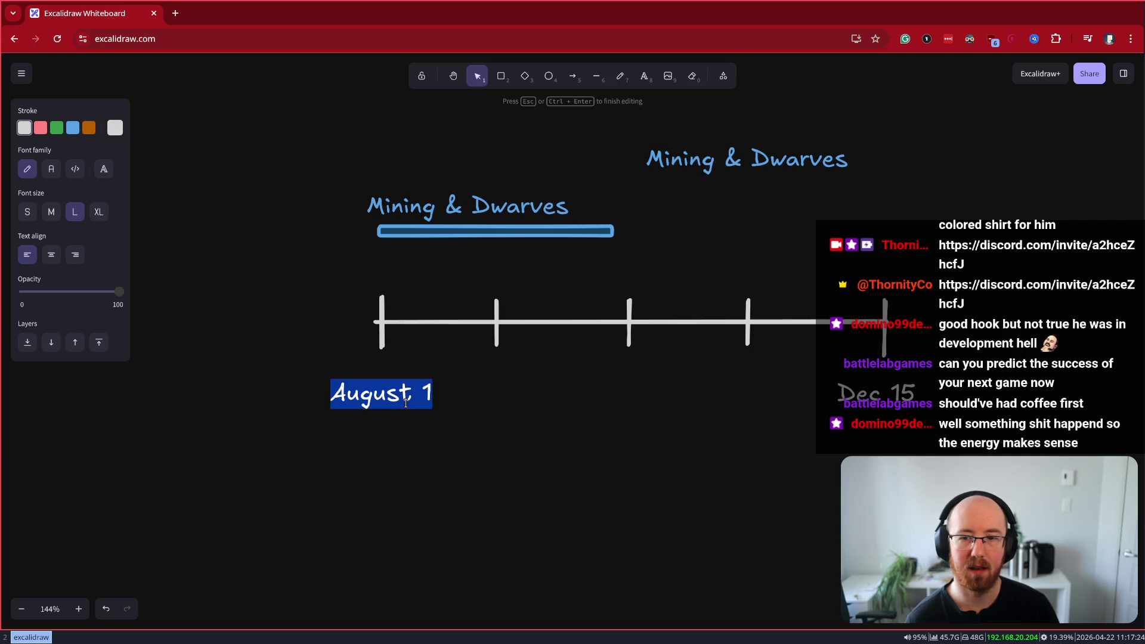
key(End)
key(Return)
text(2026)
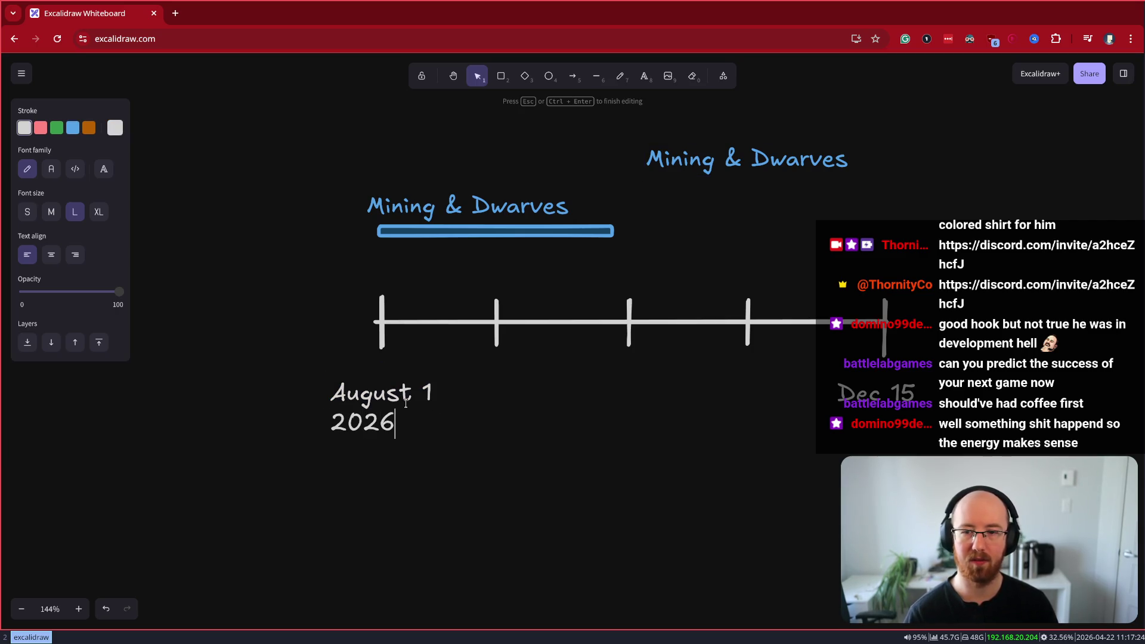
Add 2025 on a new line under the Dec 15 label
double_click(878, 395)
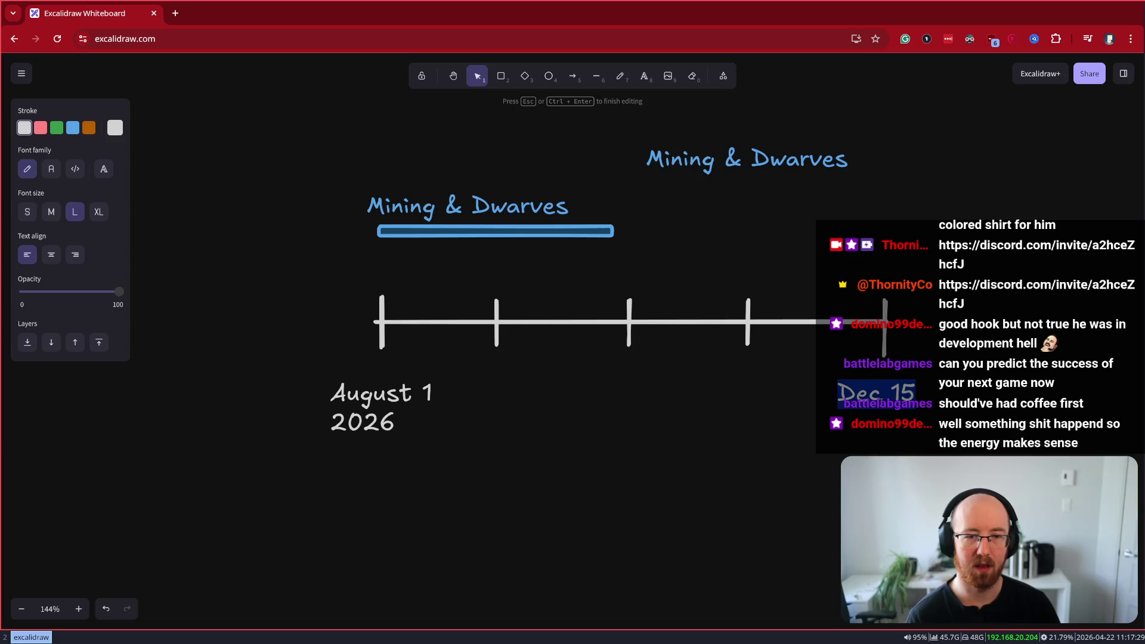
key(End)
key(Return)
text(2)
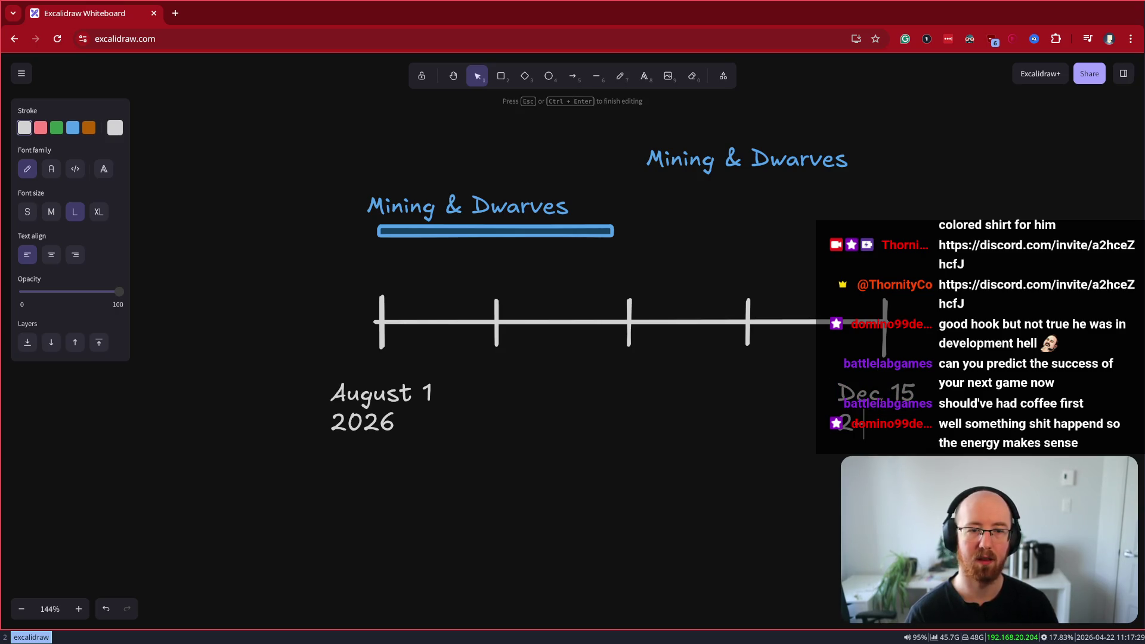
text(025)
Correct the August 1 label's year to 2025
double_click(365, 419)
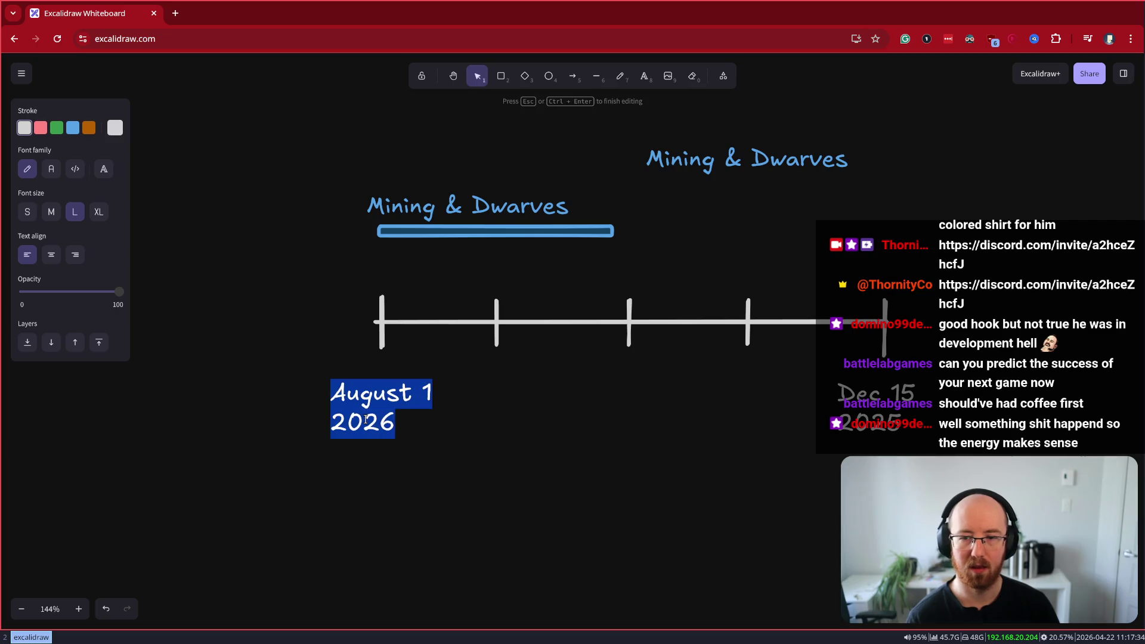
key(End)
key(BackSpace)
text(5)
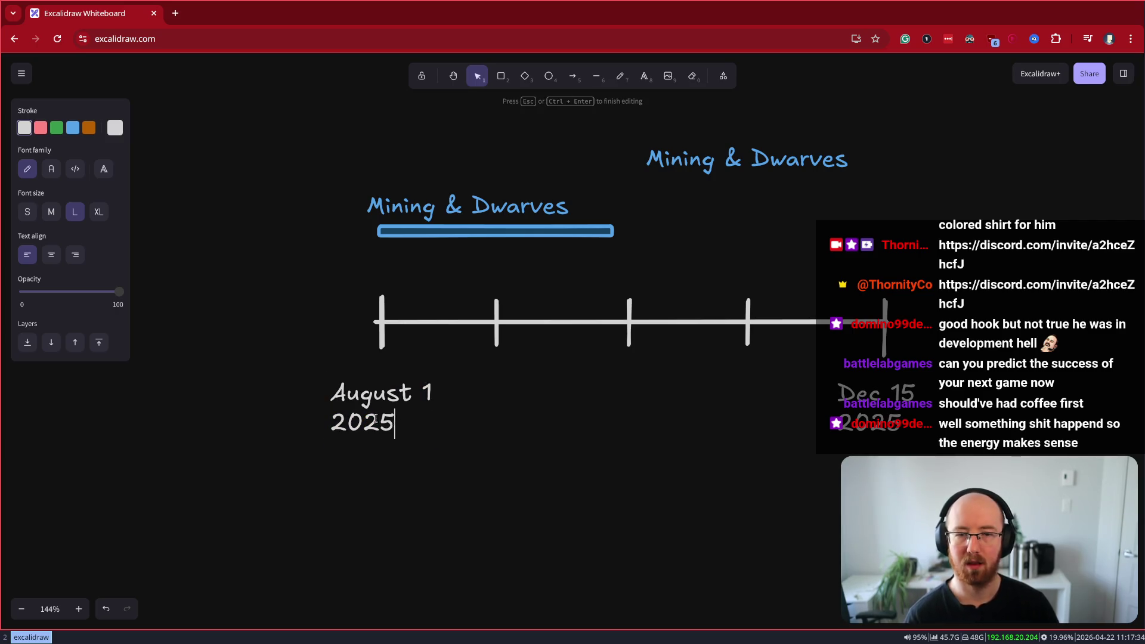
click(503, 482)
click(597, 77)
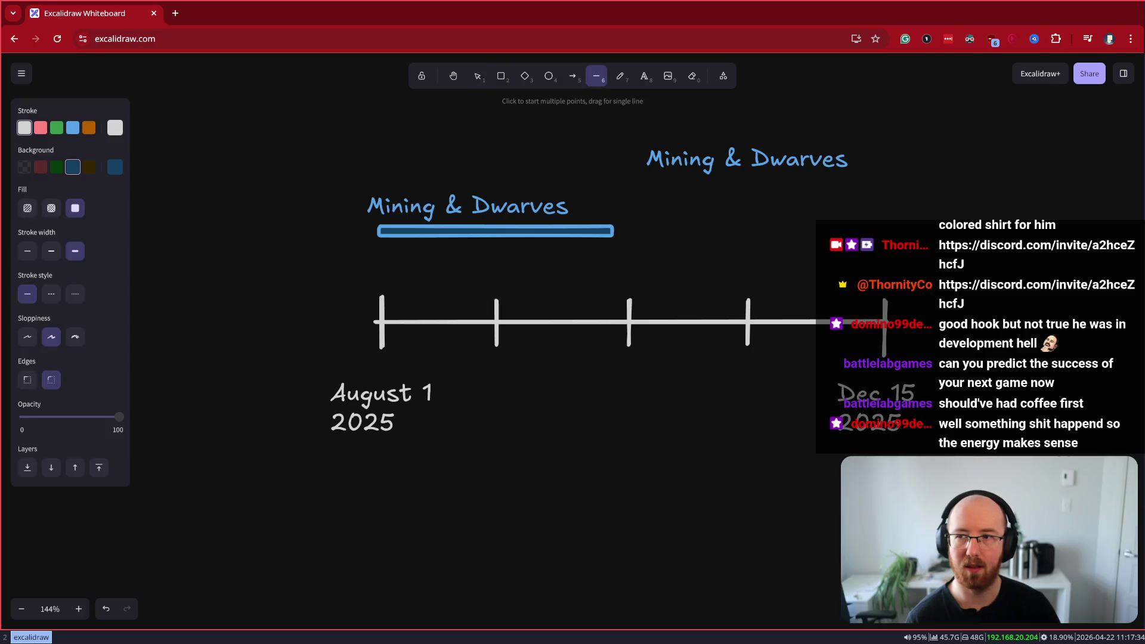
Draw a long horizontal line below the timeline and extend its left end
mouse_move(905, 488)
mouse_down()
mouse_move(6, 486)
mouse_move(218, 487)
mouse_move(181, 488)
mouse_up()
ctrl+scroll(394, 556, down, 2)
scroll(409, 553, left, 3)
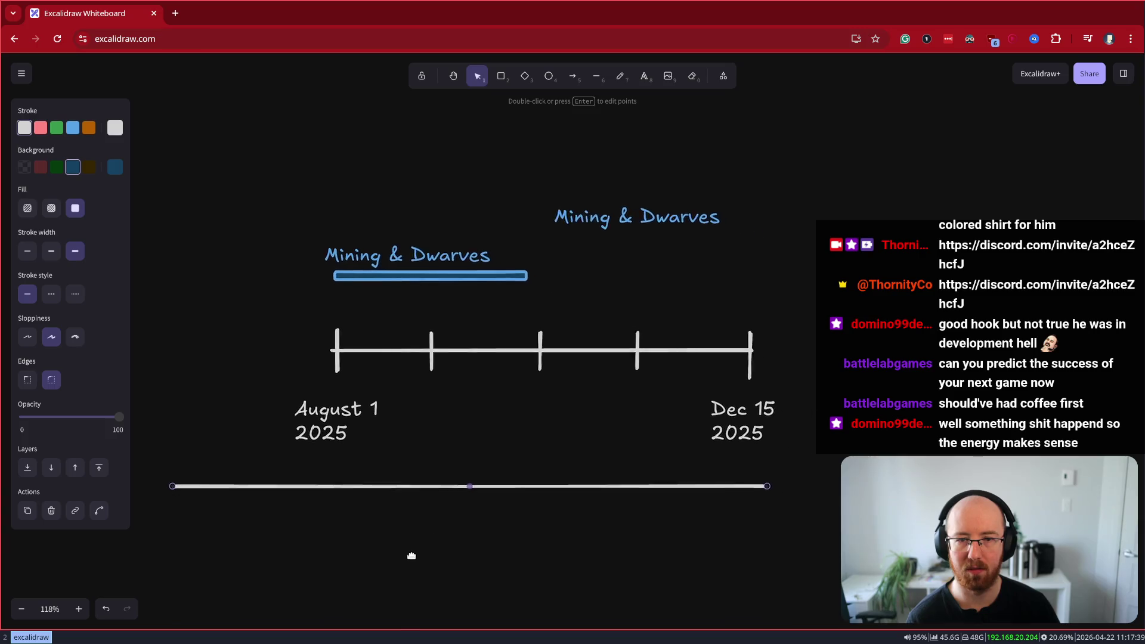
click(420, 463)
click(486, 421)
drag(326, 422, 251, 422)
Add a 'Jan 2025' label under the new line's left end
click(644, 76)
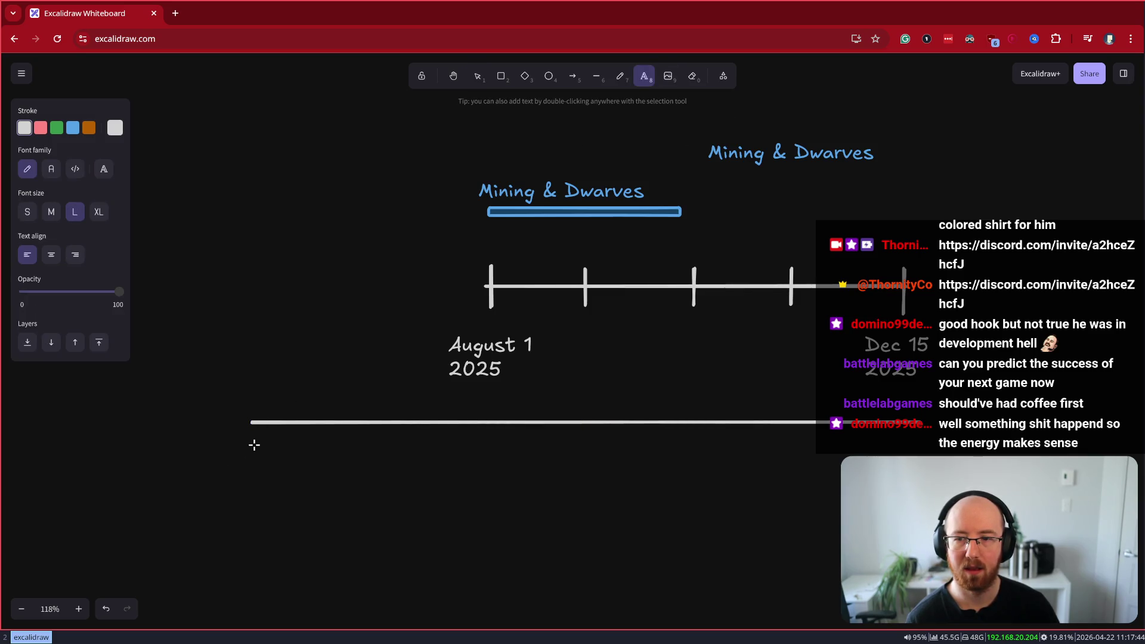
click(254, 444)
text(2025)
key(ctrl+a)
text(2025)
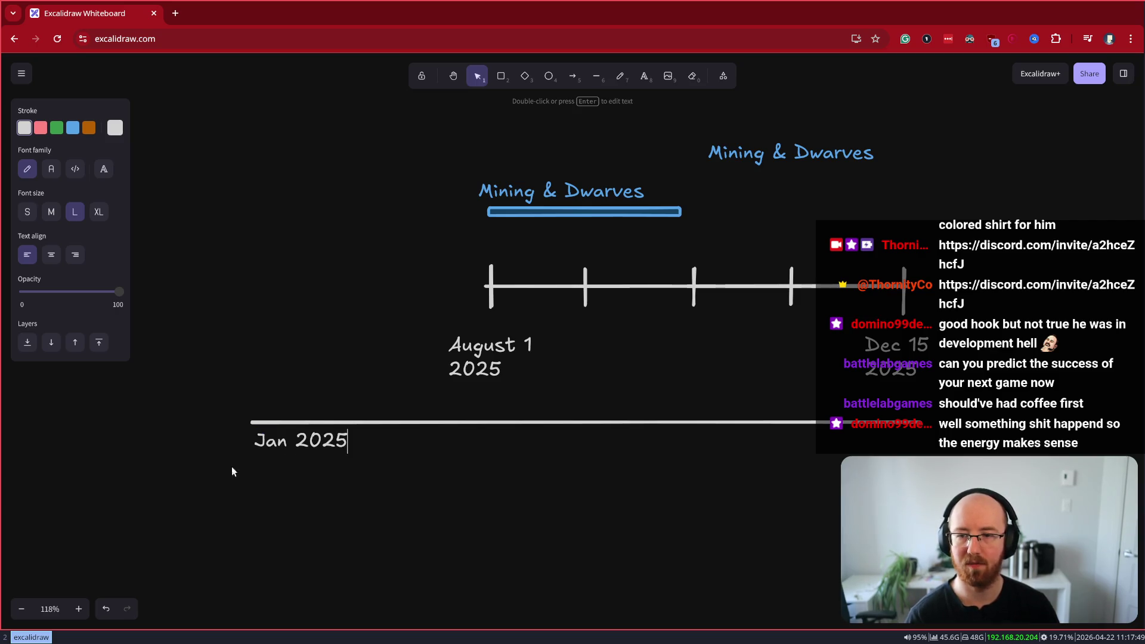
click(346, 466)
click(310, 448)
drag(310, 448, 301, 447)
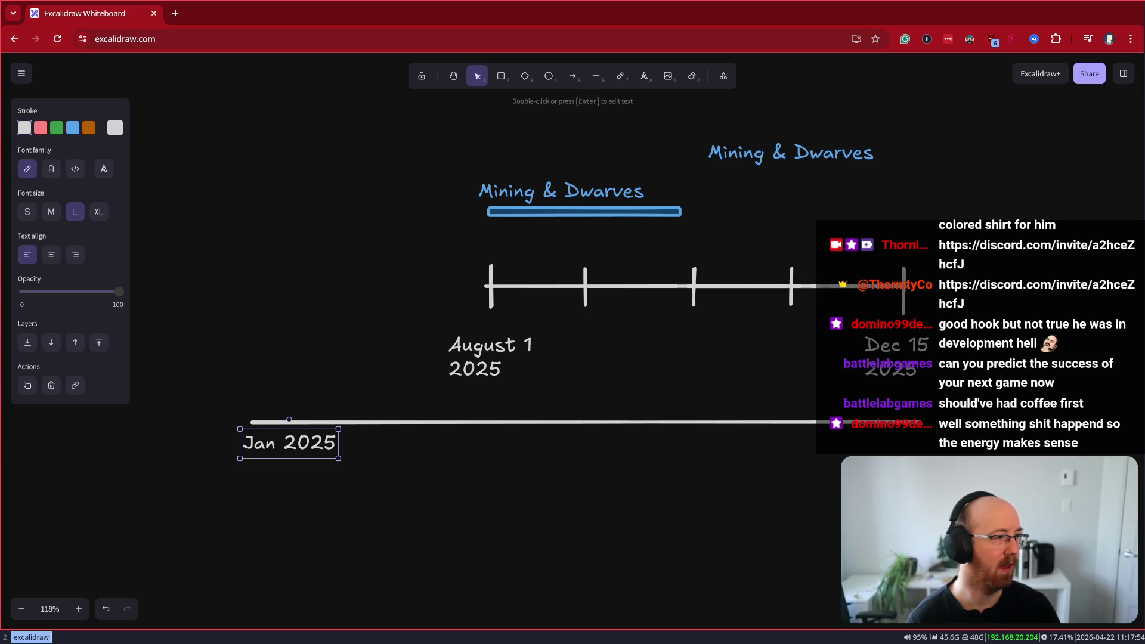
click(1019, 346)
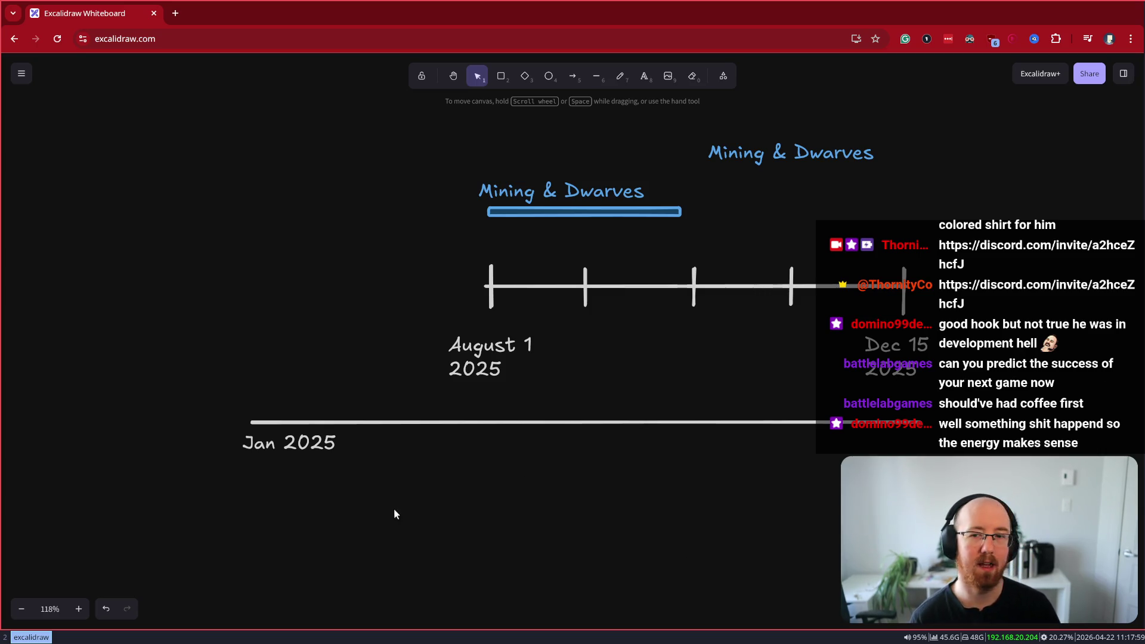
Split the Jan 2025 label onto two lines
double_click(278, 443)
double_click(280, 443)
key(BackSpace)
key(Return)
click(376, 452)
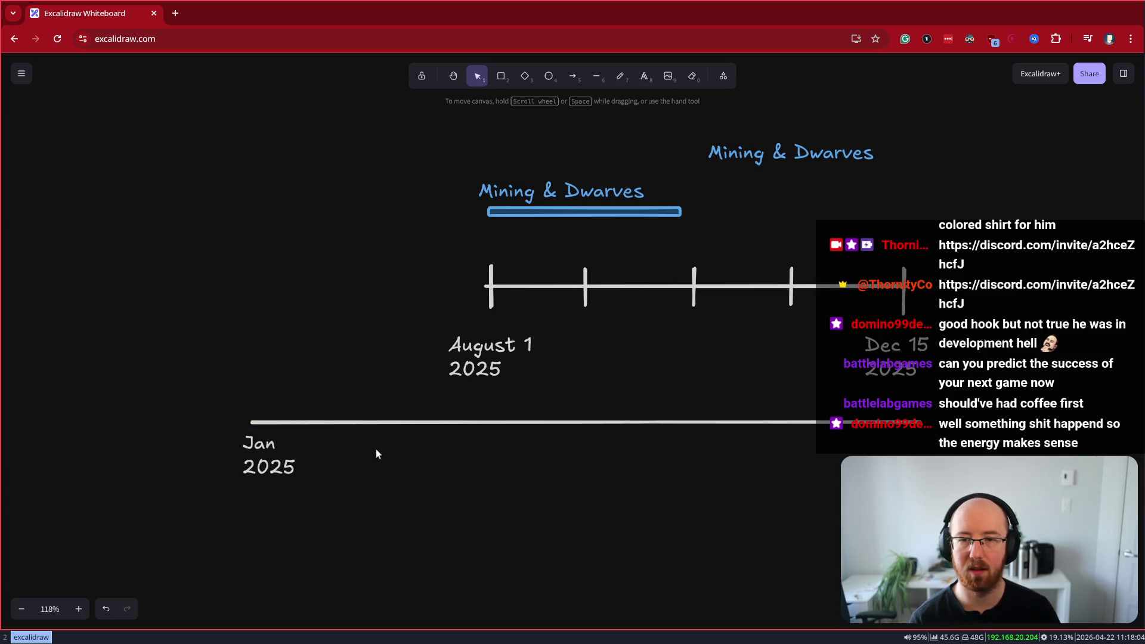
Shorten the lower line from the left and move the Jan 2025 label under its start
click(355, 422)
mouse_move(255, 422)
mouse_down()
mouse_move(395, 421)
mouse_move(417, 437)
mouse_up()
drag(268, 453, 420, 451)
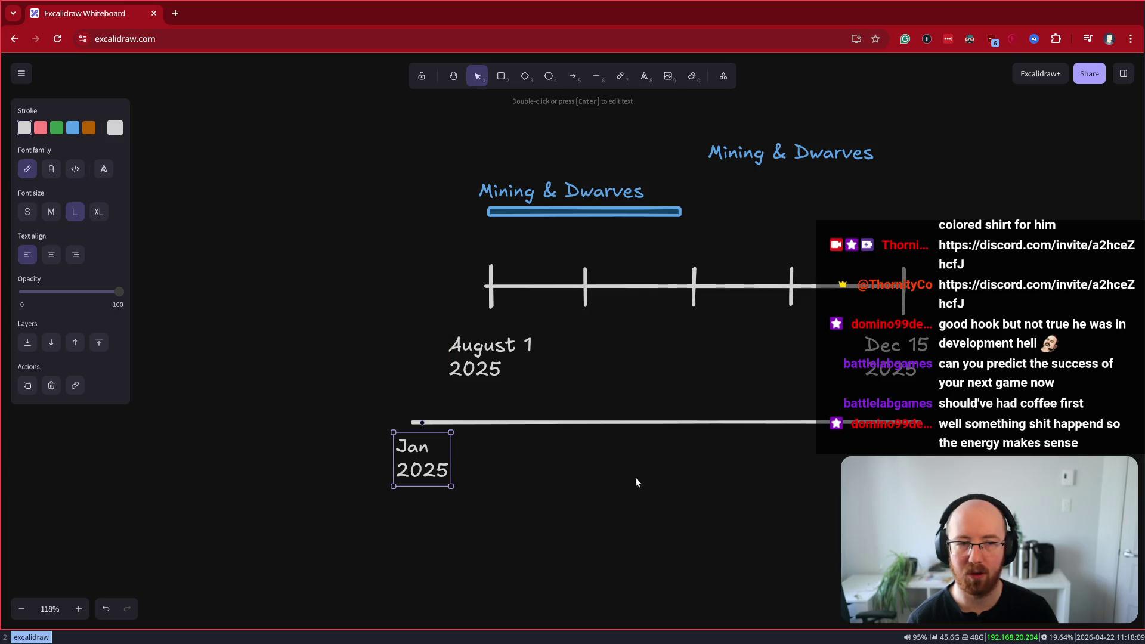
click(632, 472)
mouse_move(733, 479)
mouse_down()
mouse_move(539, 473)
mouse_move(513, 450)
mouse_move(548, 486)
mouse_up()
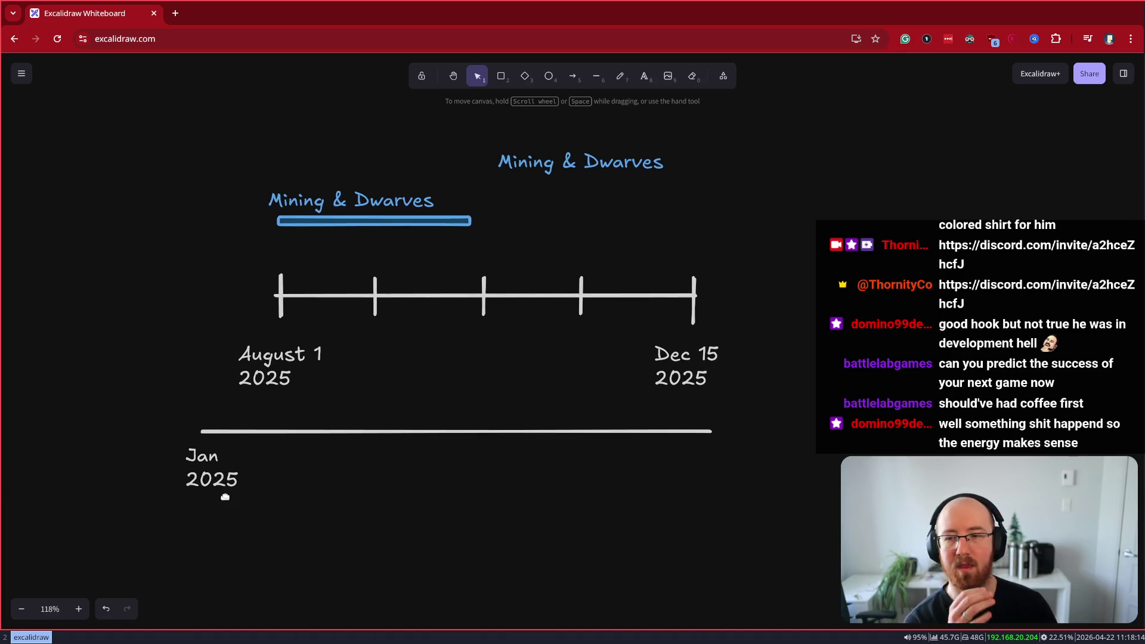
click(616, 75)
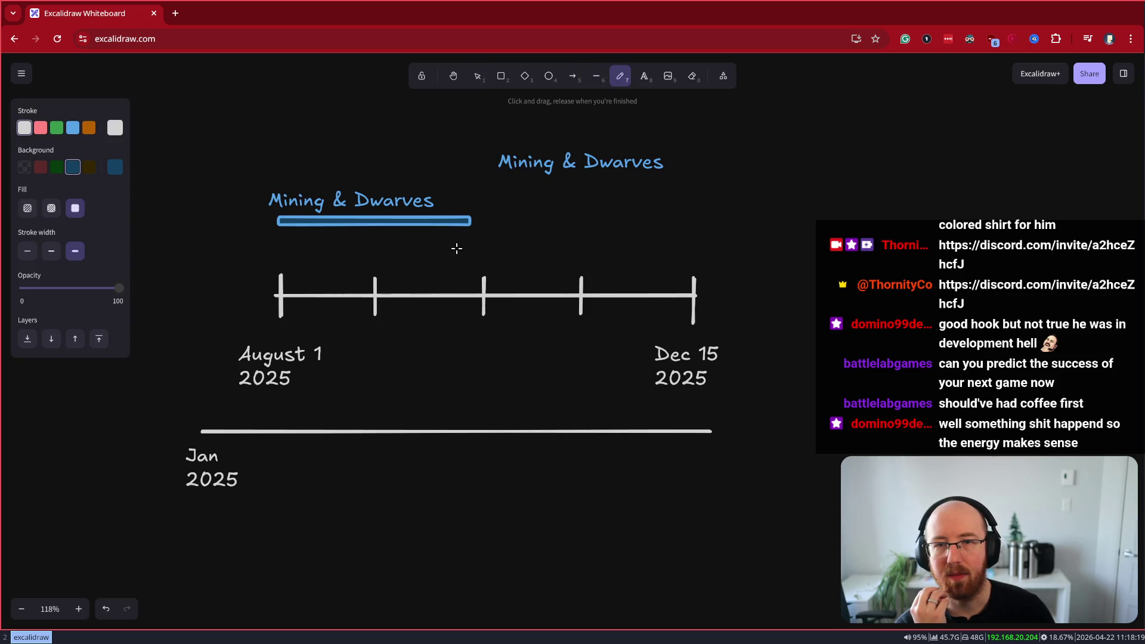
Switch to pink and draw an arrow above the lower timeline from its left end
click(40, 132)
mouse_move(202, 417)
mouse_down()
mouse_move(203, 455)
mouse_move(205, 431)
mouse_up()
key(ctrl+z)
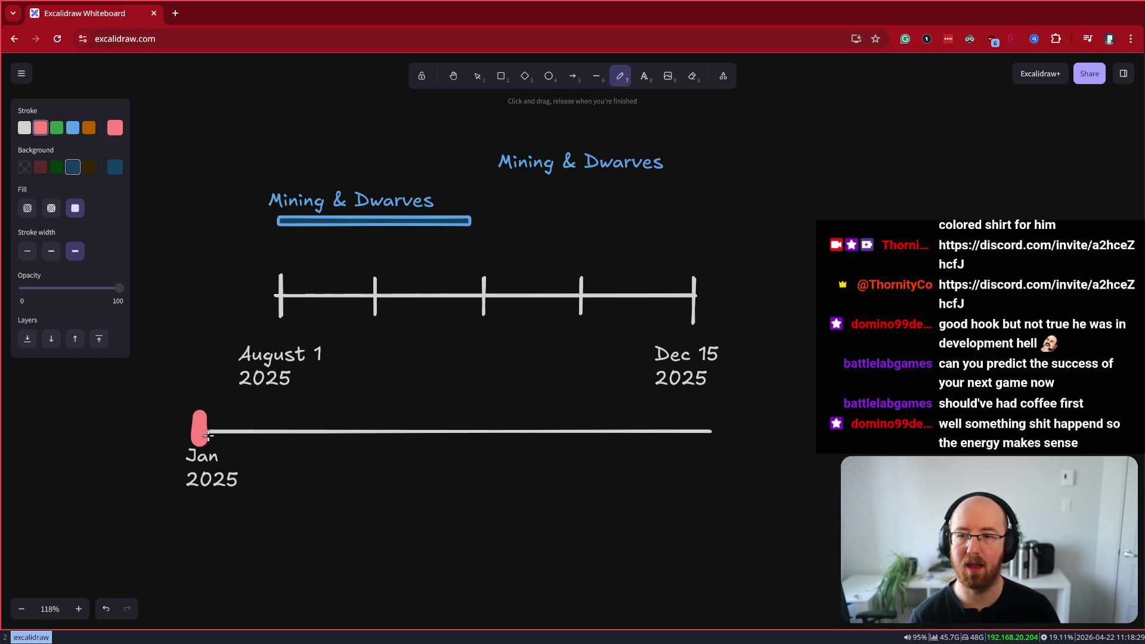
click(572, 76)
mouse_move(218, 412)
mouse_down()
mouse_move(750, 425)
mouse_move(708, 414)
mouse_up()
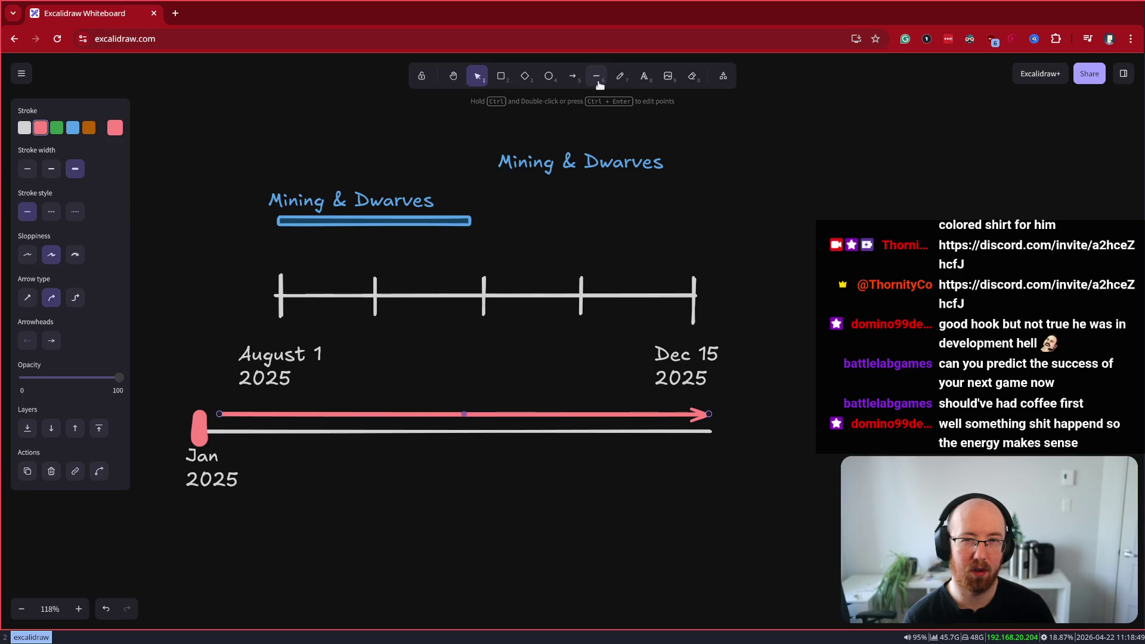
Try freehand pink tick marks on the lower timeline, undoing each one
click(628, 78)
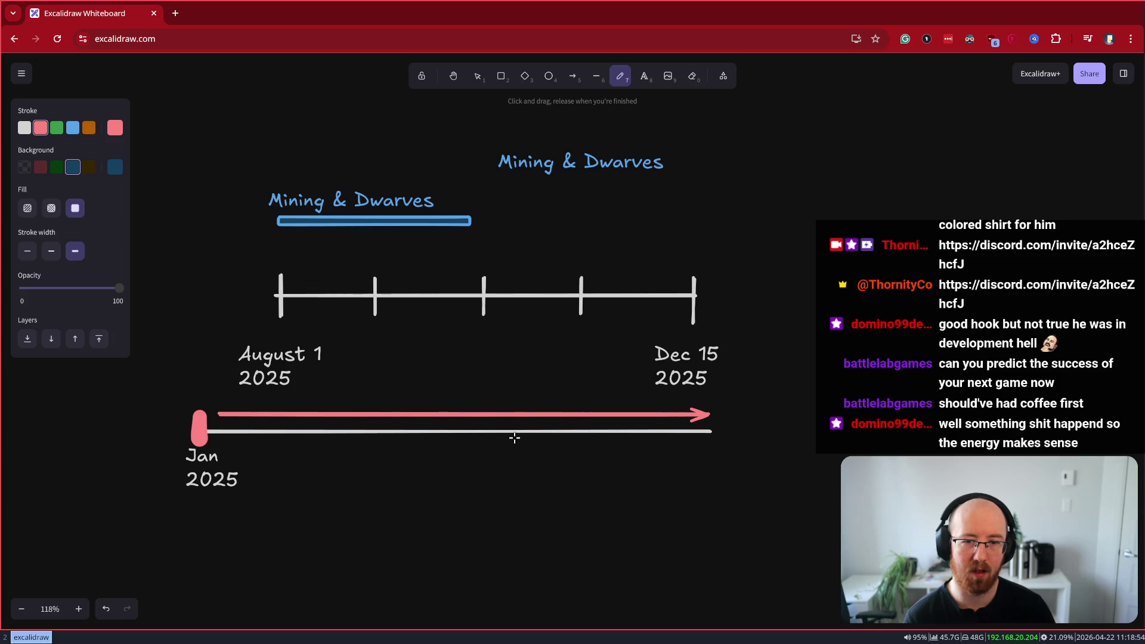
drag(280, 424, 280, 446)
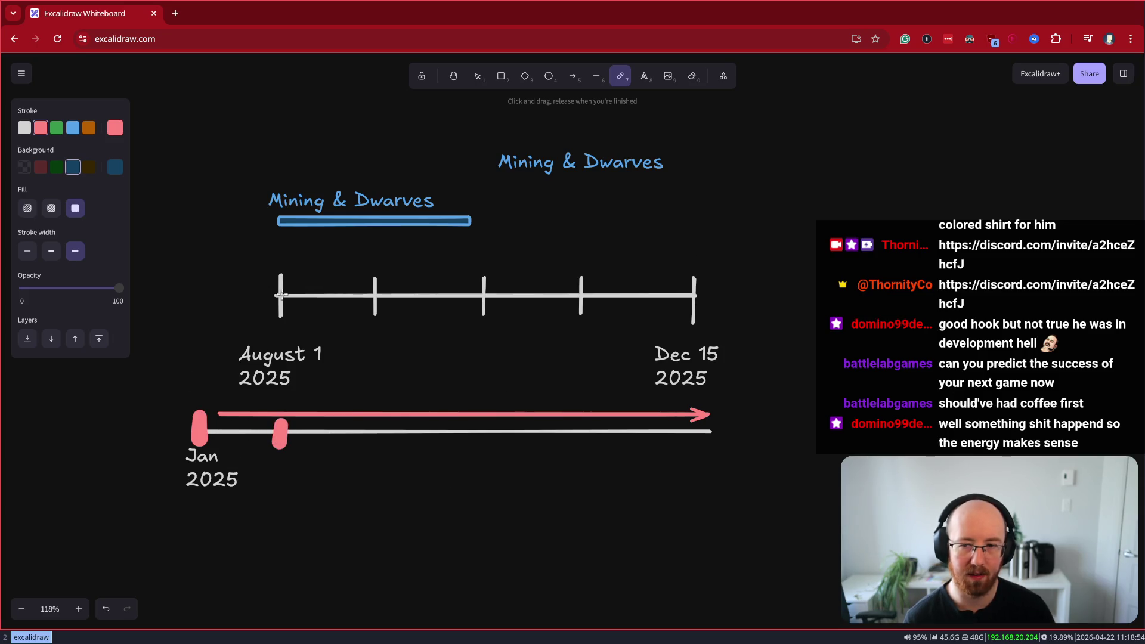
key(ctrl+z)
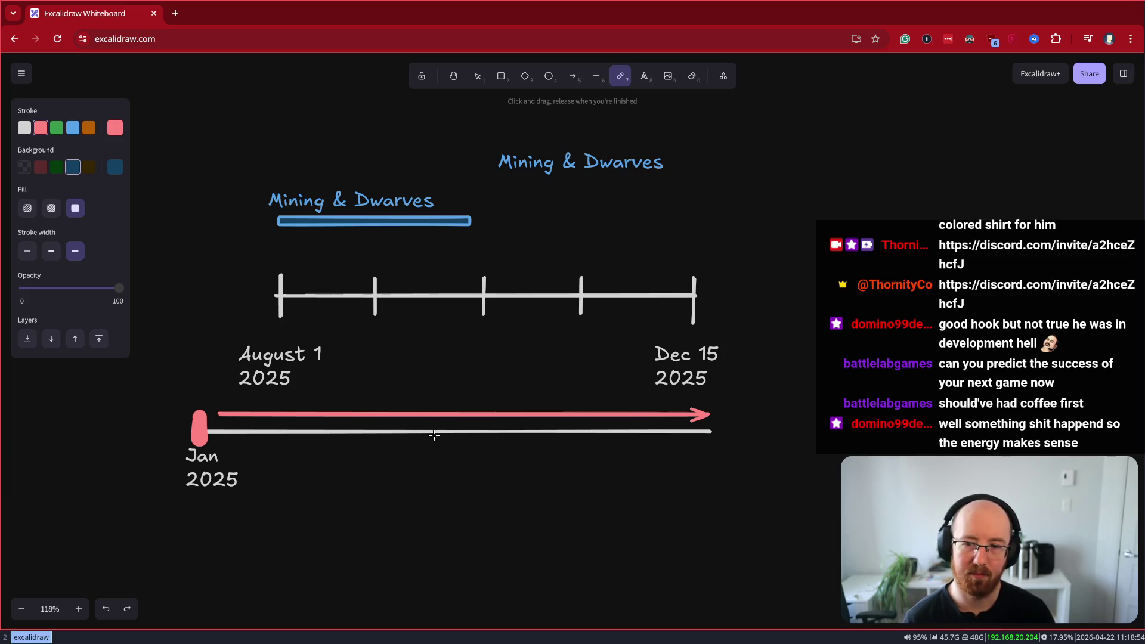
drag(453, 421, 455, 450)
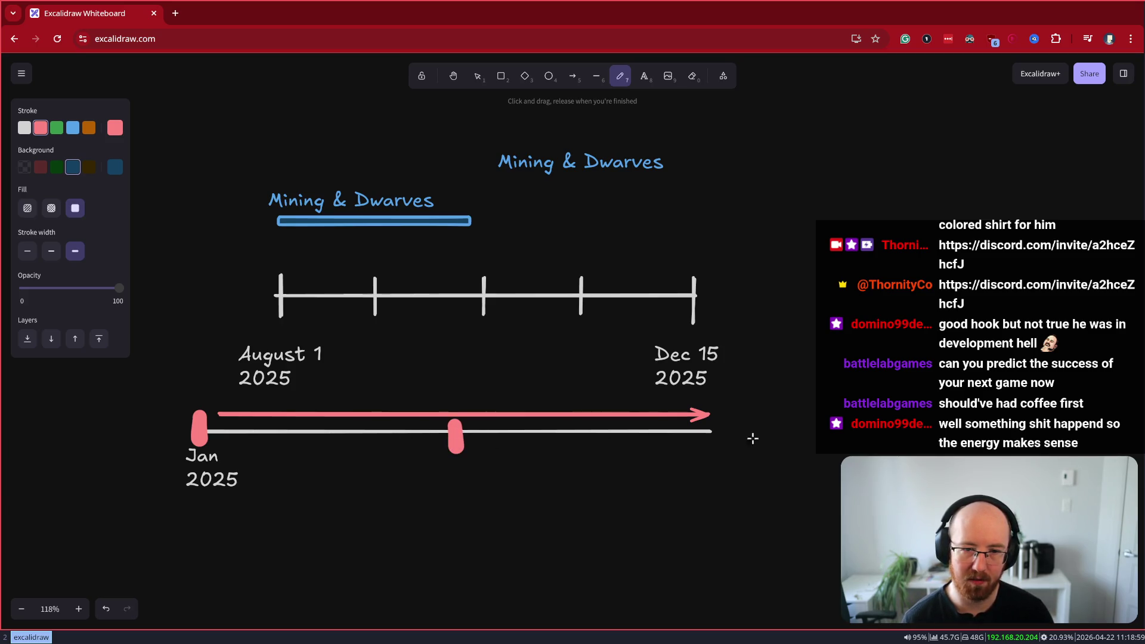
key(ctrl+z)
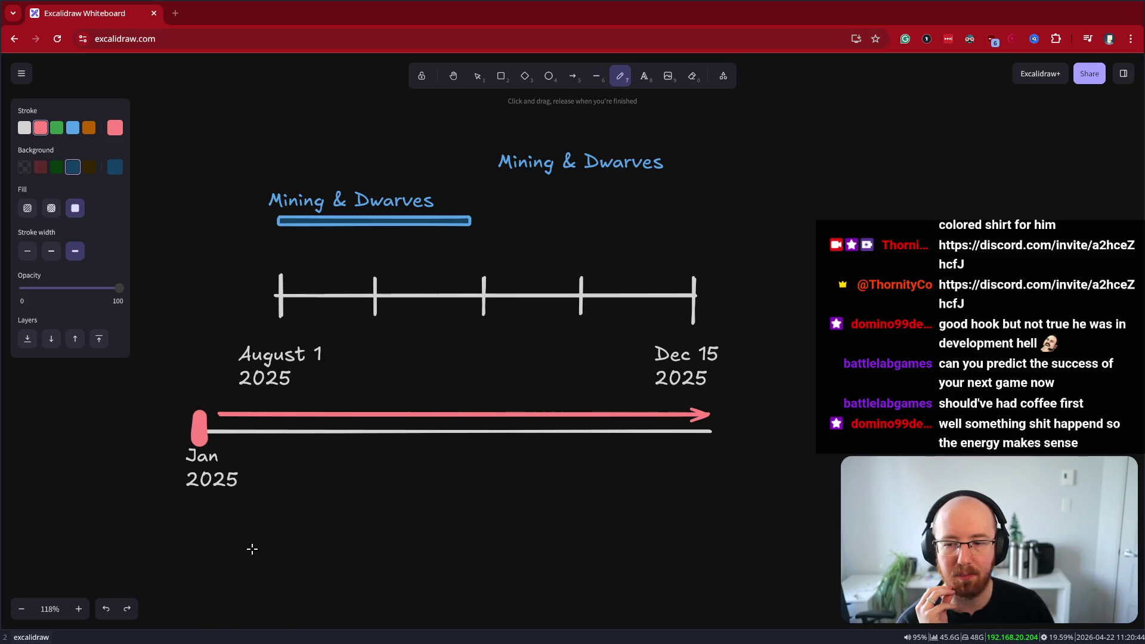
drag(130, 542, 847, 486)
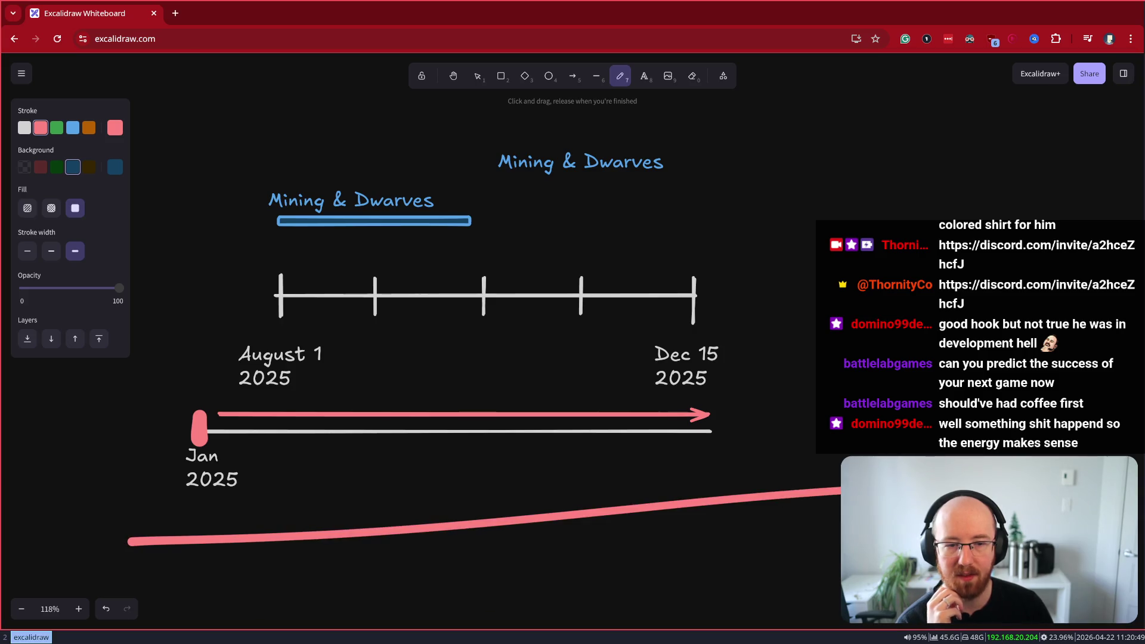
key(ctrl+z)
drag(142, 543, 847, 533)
key(ctrl+z)
mouse_move(826, 557)
mouse_down()
mouse_move(816, 571)
mouse_move(838, 573)
mouse_up()
key(ctrl+z)
key(ctrl+z)
key(ctrl+z)
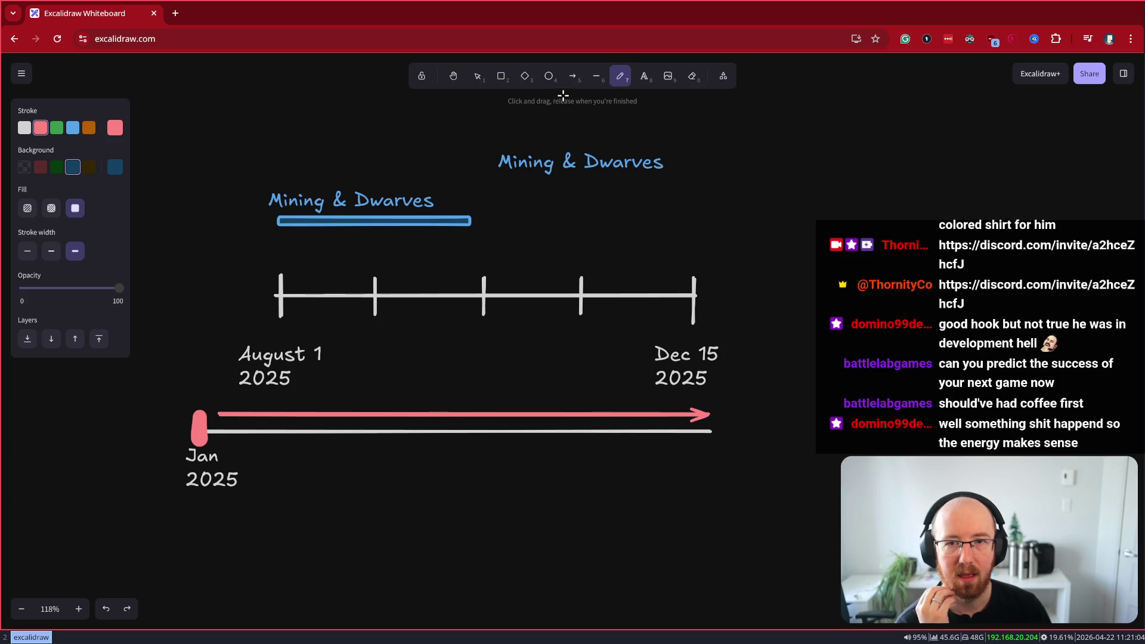
click(593, 87)
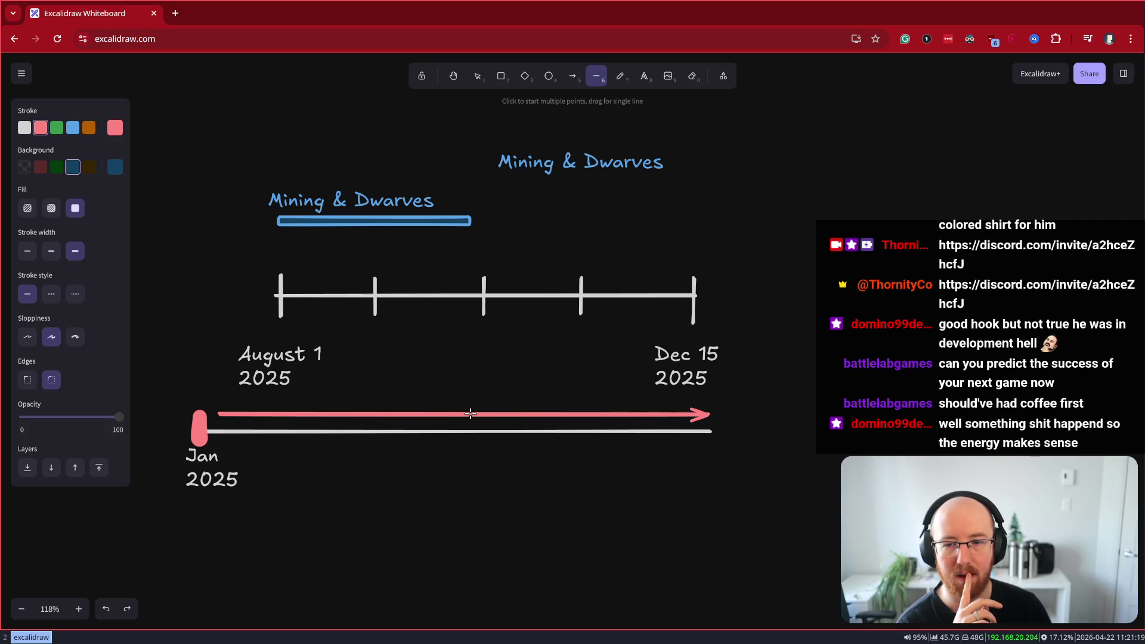
Undo a stray pink line, then drag the grey lower timeline's right end far out
drag(470, 403, 467, 446)
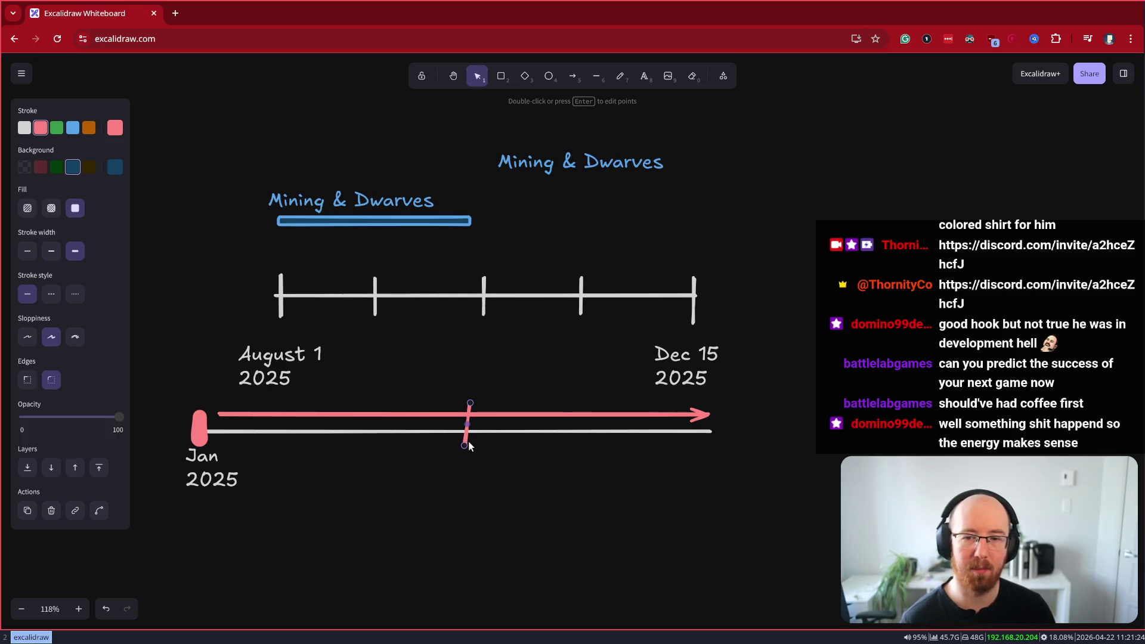
key(ctrl+z)
click(571, 77)
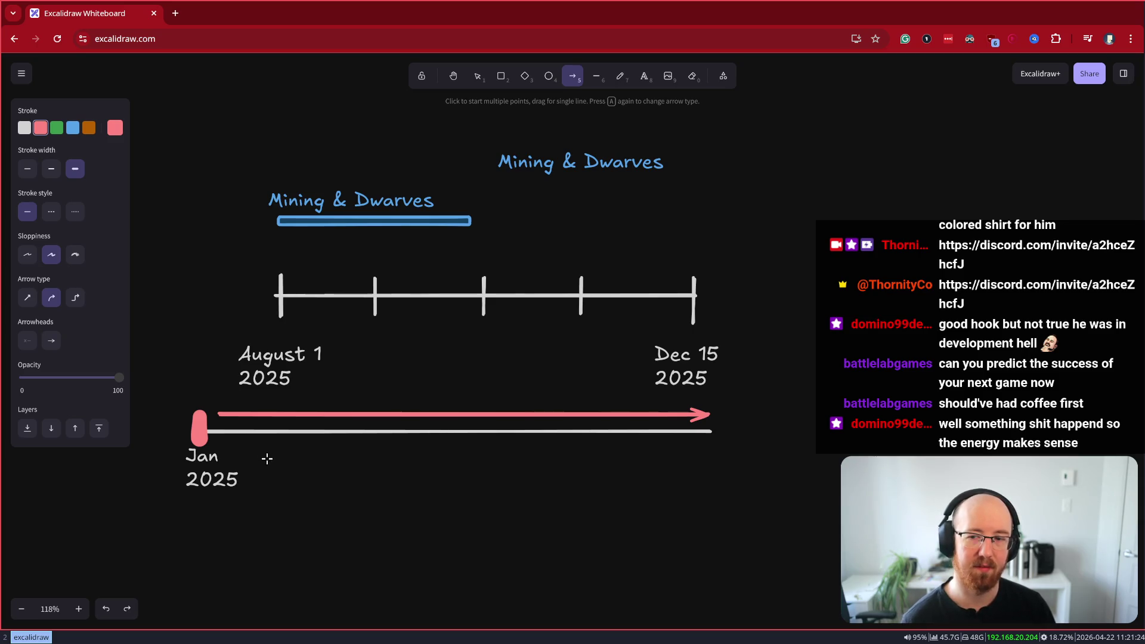
key(Escape)
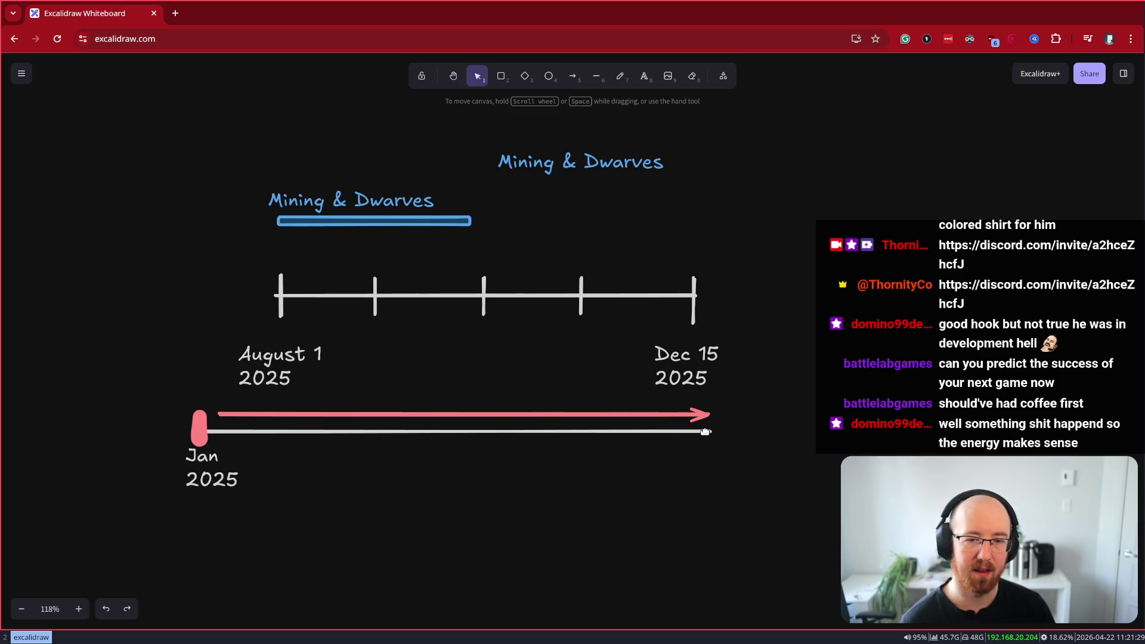
click(714, 432)
drag(713, 432, 1122, 432)
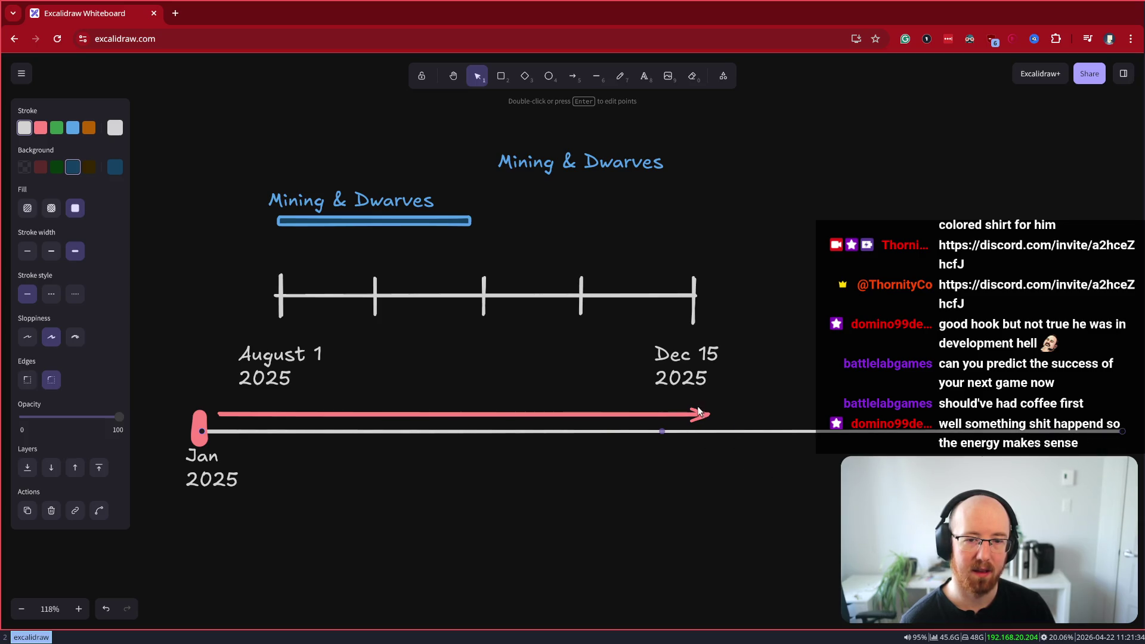
Add a 'Jan' text label at the timeline's new right end and make it white
double_click(1119, 448)
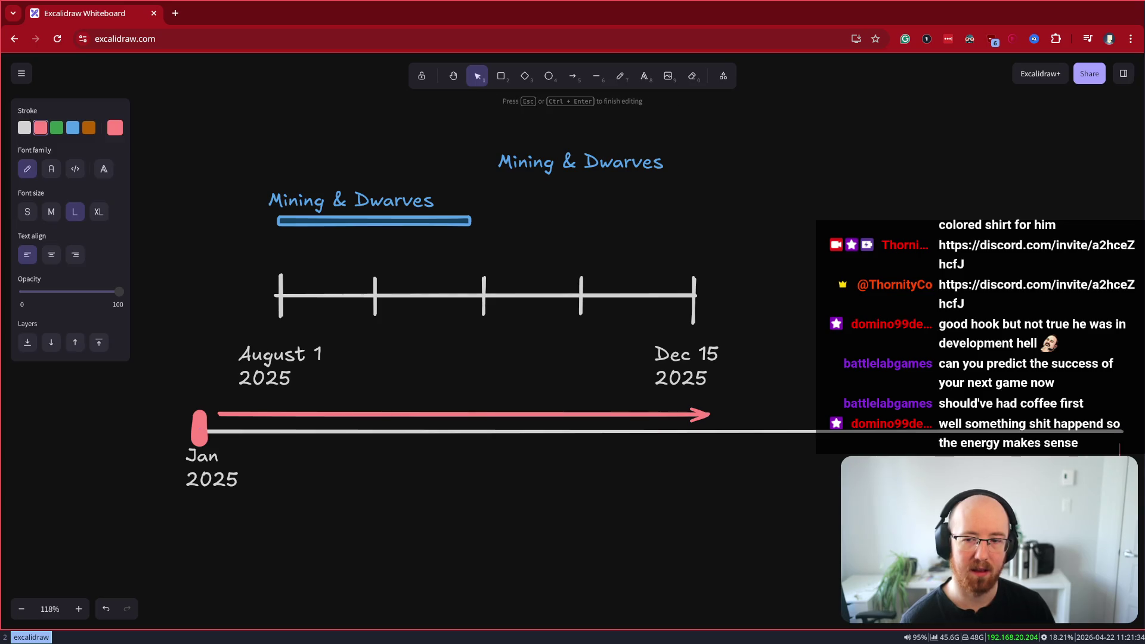
text(Jan)
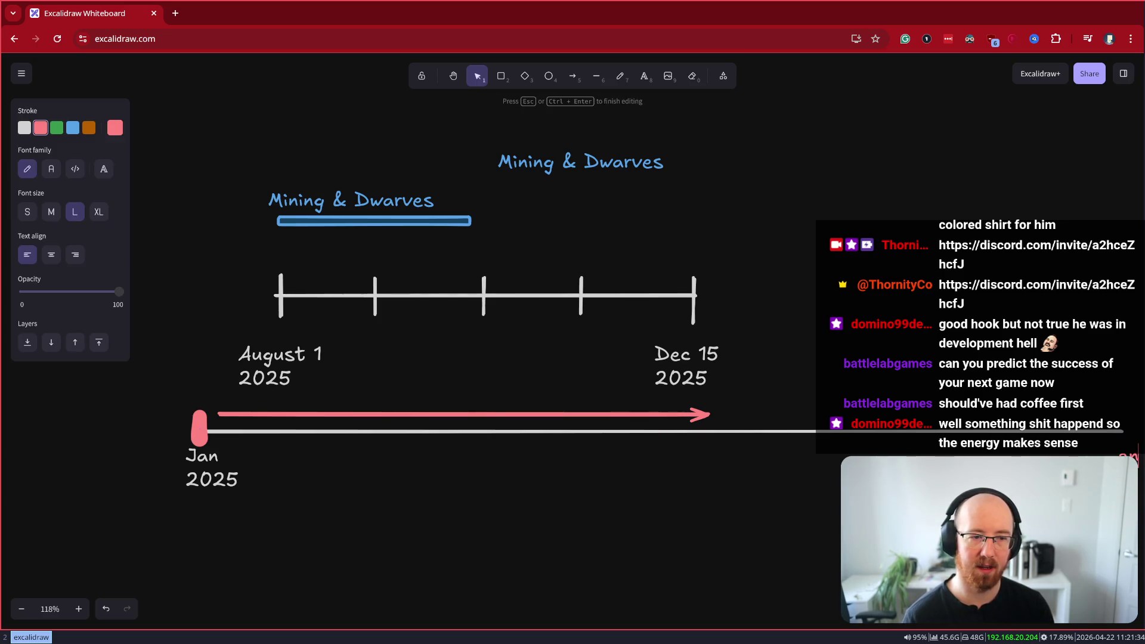
key(BackSpace)
key(BackSpace)
key(BackSpace)
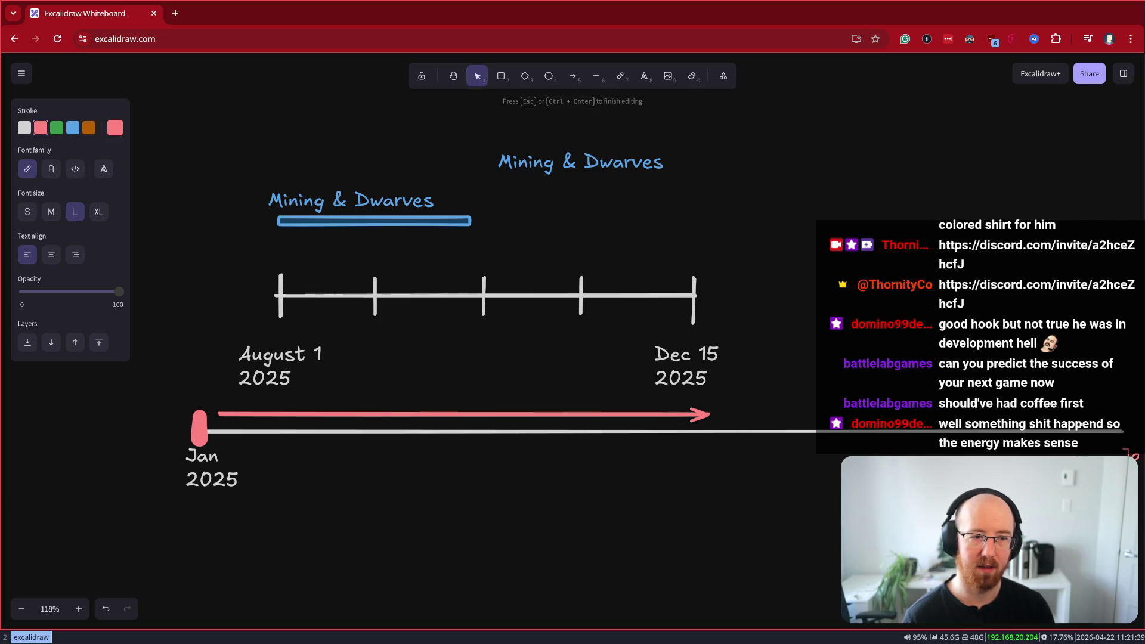
key(Escape)
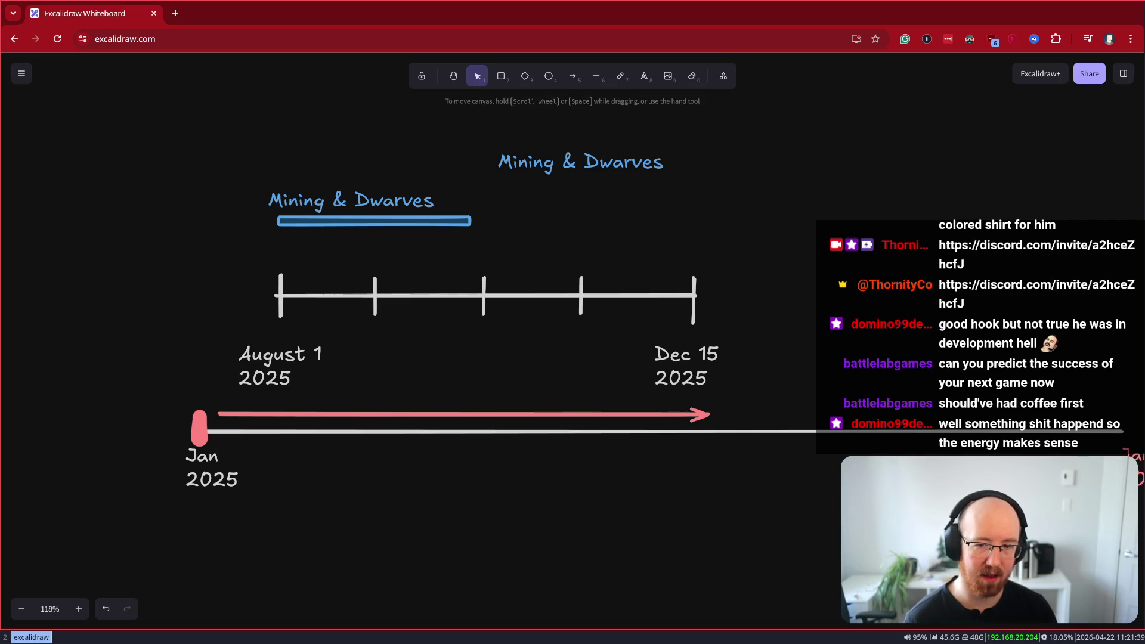
click(1115, 462)
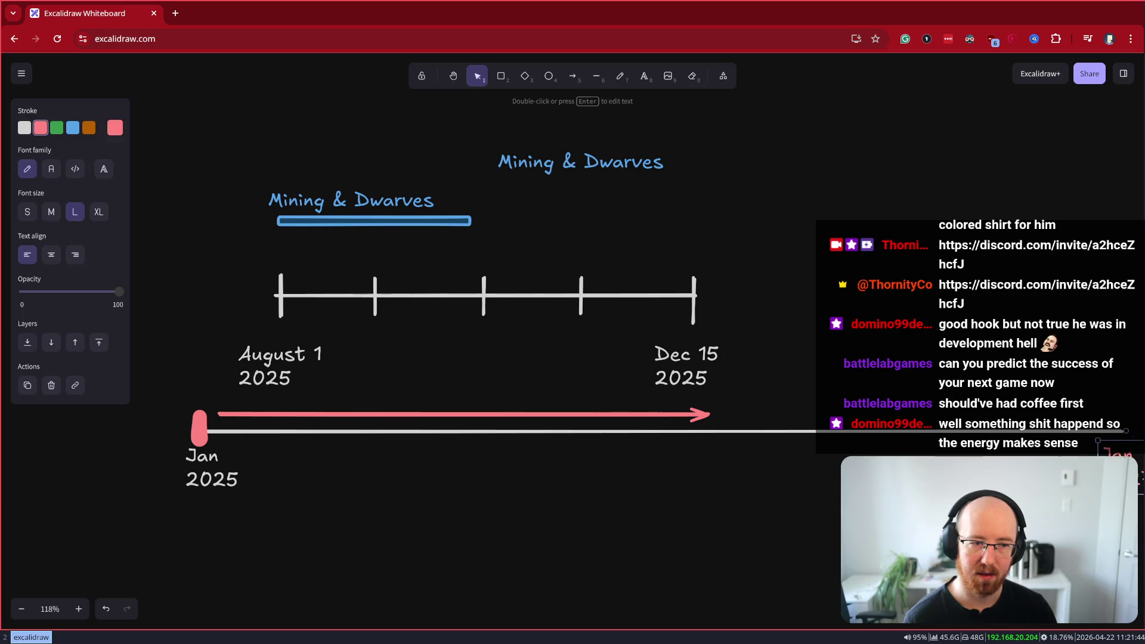
click(24, 127)
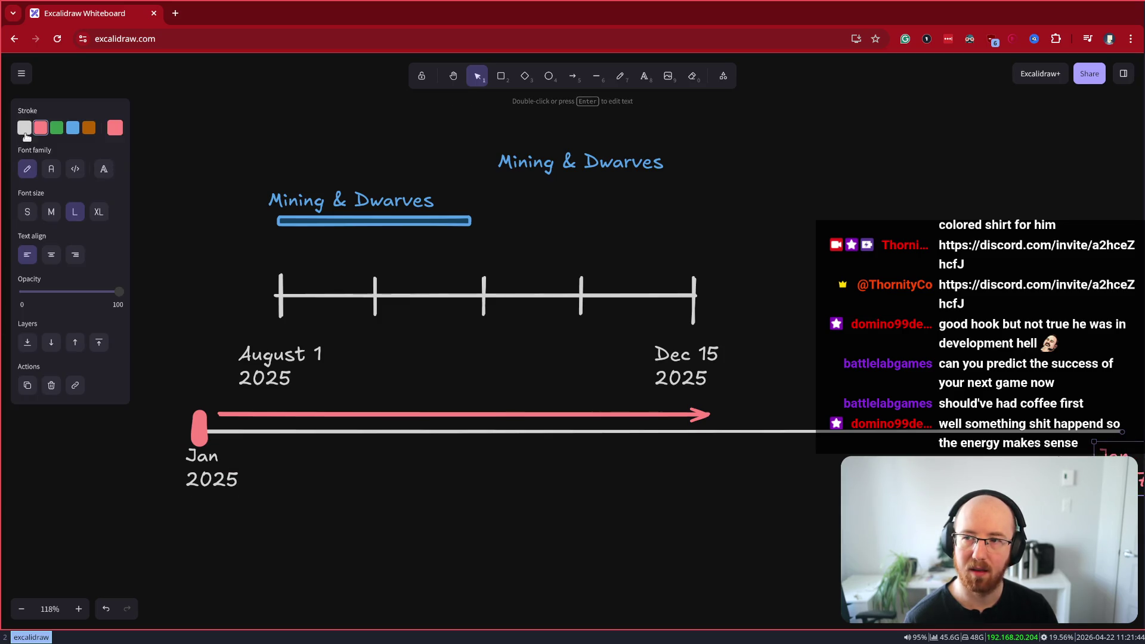
Shorten the lower timeline to end near Jan 2027, with the Jan 2027 label beneath
scroll(786, 549, down, 2)
drag(787, 529, 636, 519)
mouse_move(755, 537)
mouse_down()
mouse_move(804, 479)
mouse_move(912, 444)
mouse_move(746, 439)
mouse_move(763, 438)
mouse_up()
click(925, 440)
click(759, 447)
drag(923, 474, 762, 474)
click(471, 528)
mouse_move(470, 528)
mouse_down()
mouse_move(483, 521)
mouse_move(445, 476)
mouse_move(467, 496)
mouse_up()
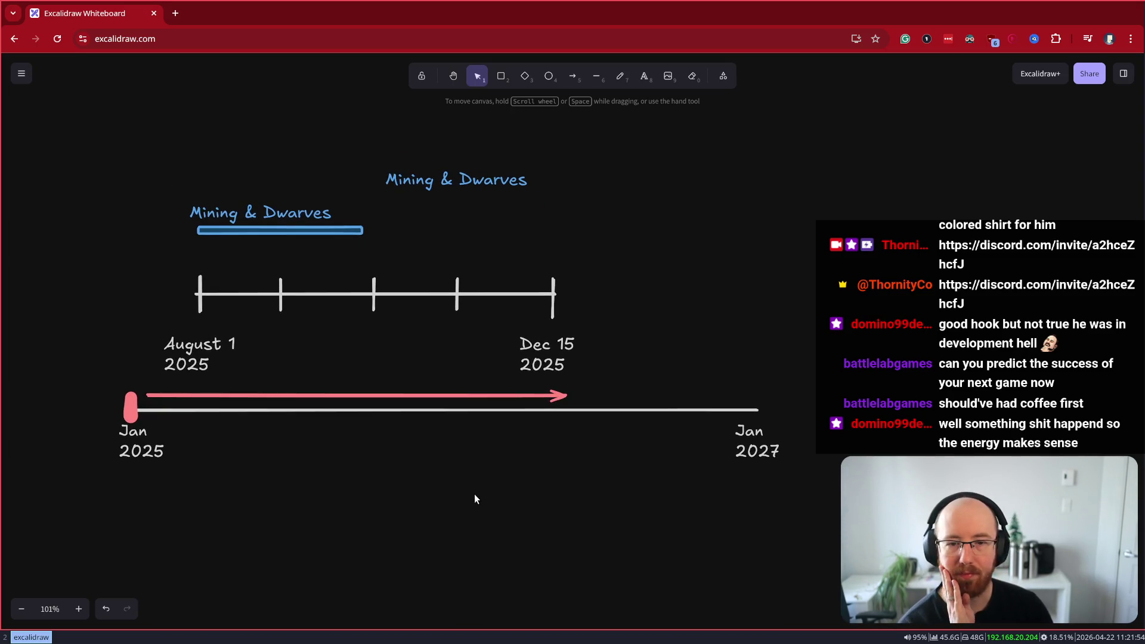
Make the blue Mining & Dwarves bar slightly thinner by raising its bottom edge
click(337, 231)
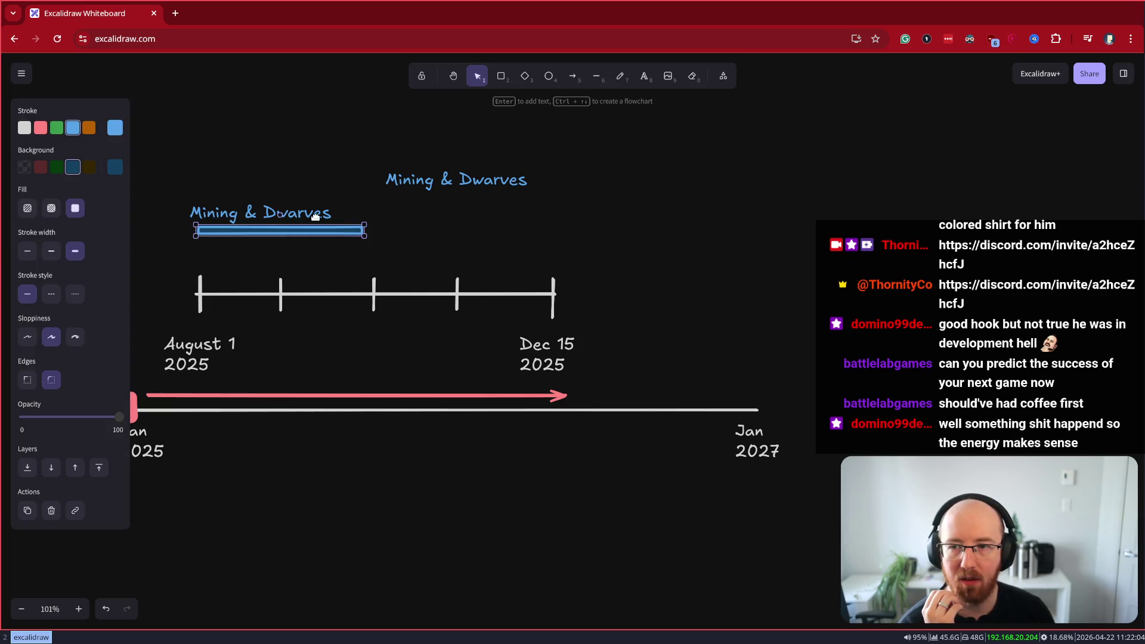
click(316, 216)
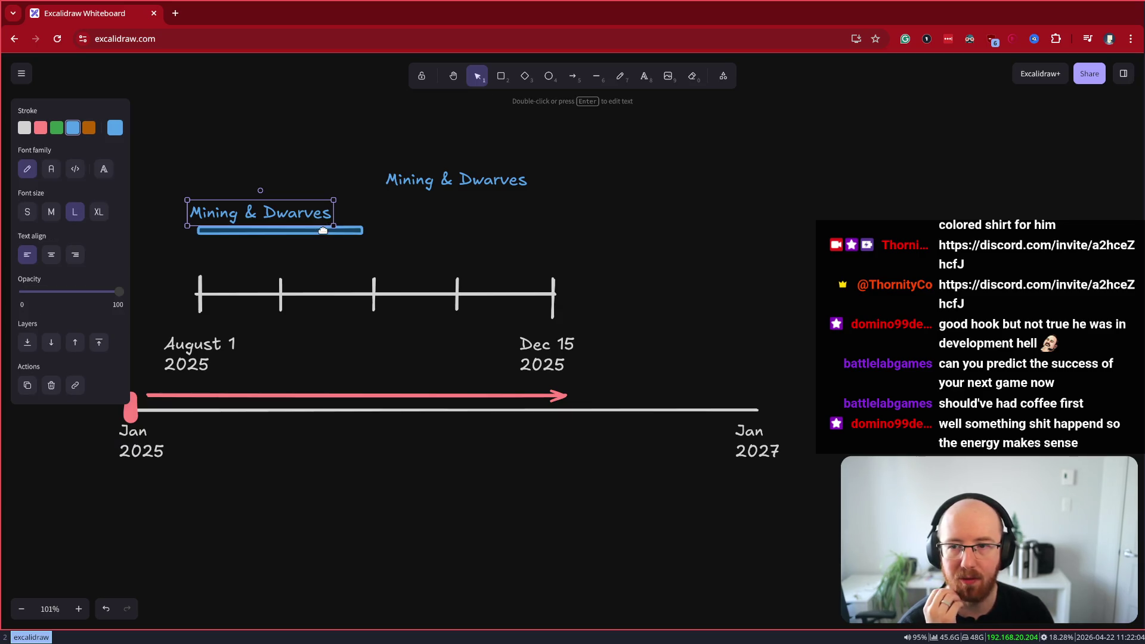
click(323, 233)
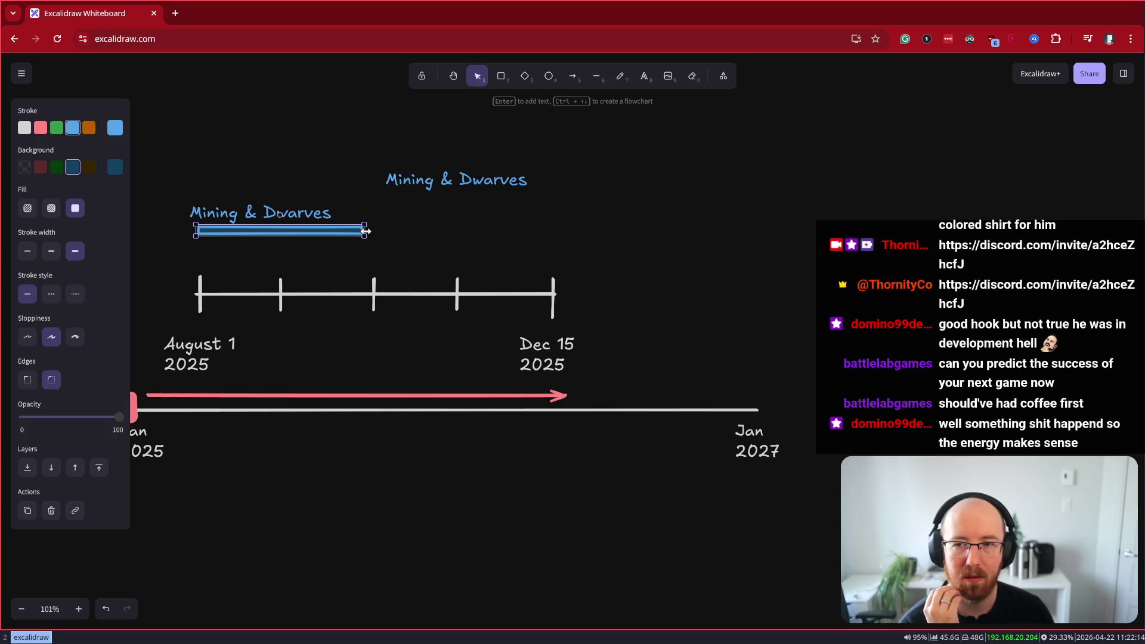
drag(293, 236, 293, 234)
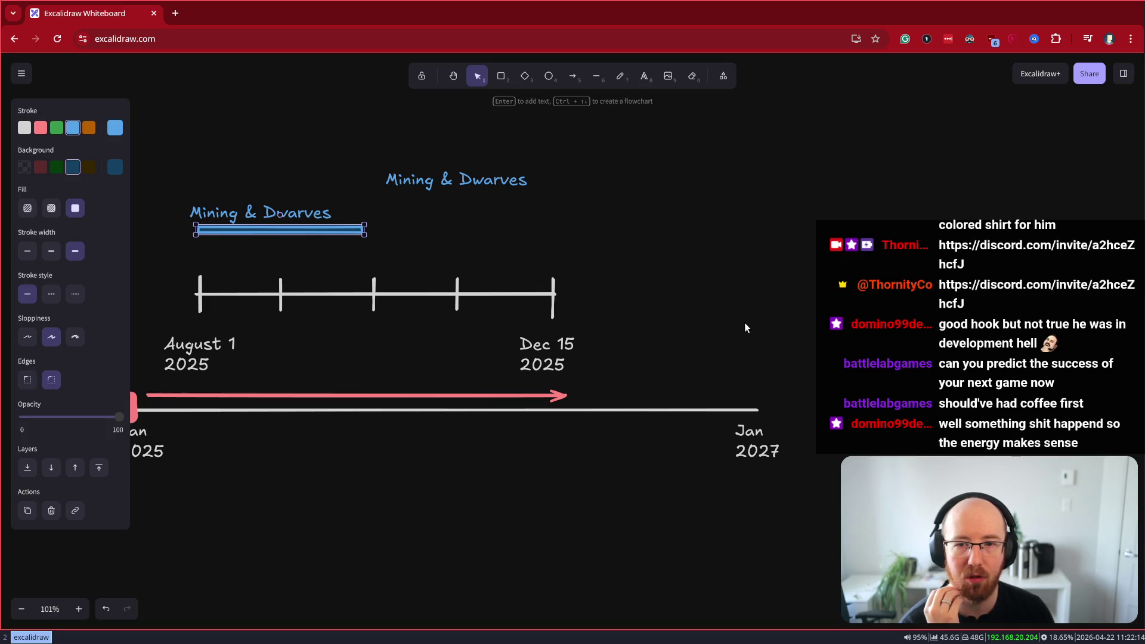
drag(729, 323, 767, 337)
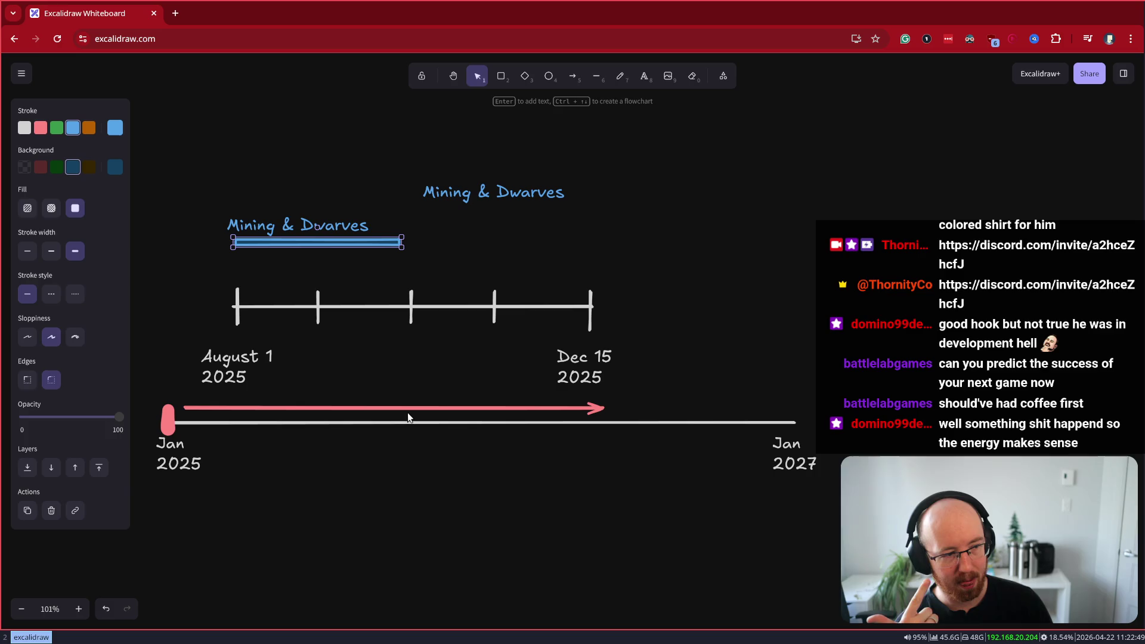
mouse_move(416, 510)
mouse_down()
mouse_move(490, 511)
mouse_move(480, 511)
mouse_up()
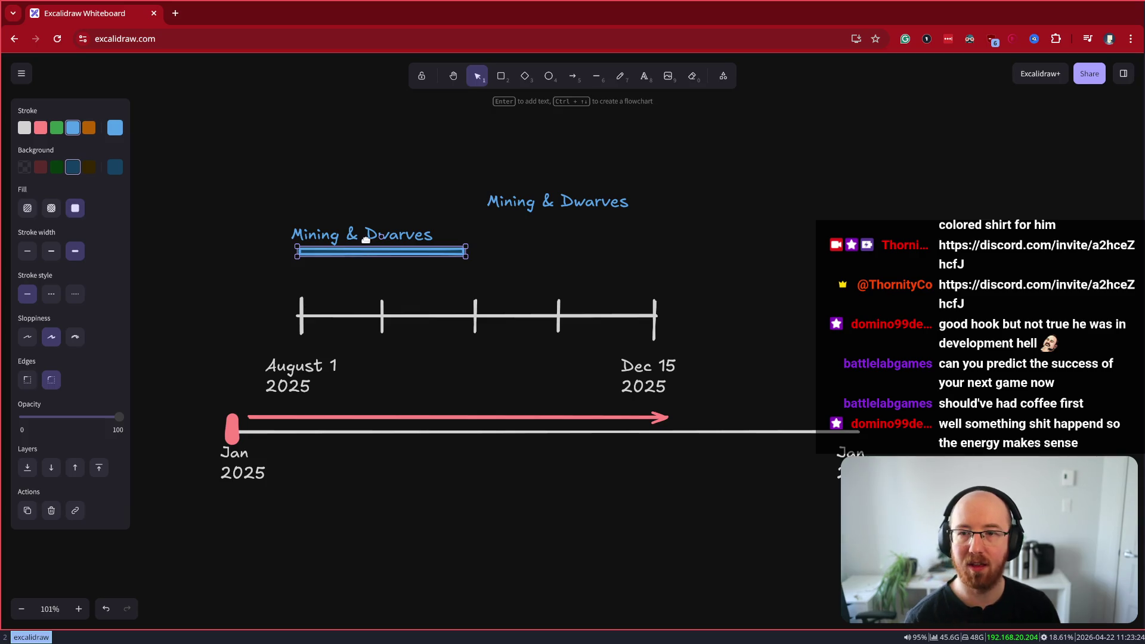
Put a green copy of Mining & Dwarves below Jan 2025 and draw a bar above it
click(368, 240)
mouse_move(368, 240)
mouse_down()
mouse_move(352, 544)
mouse_move(361, 556)
mouse_move(367, 531)
mouse_up()
click(57, 128)
click(501, 75)
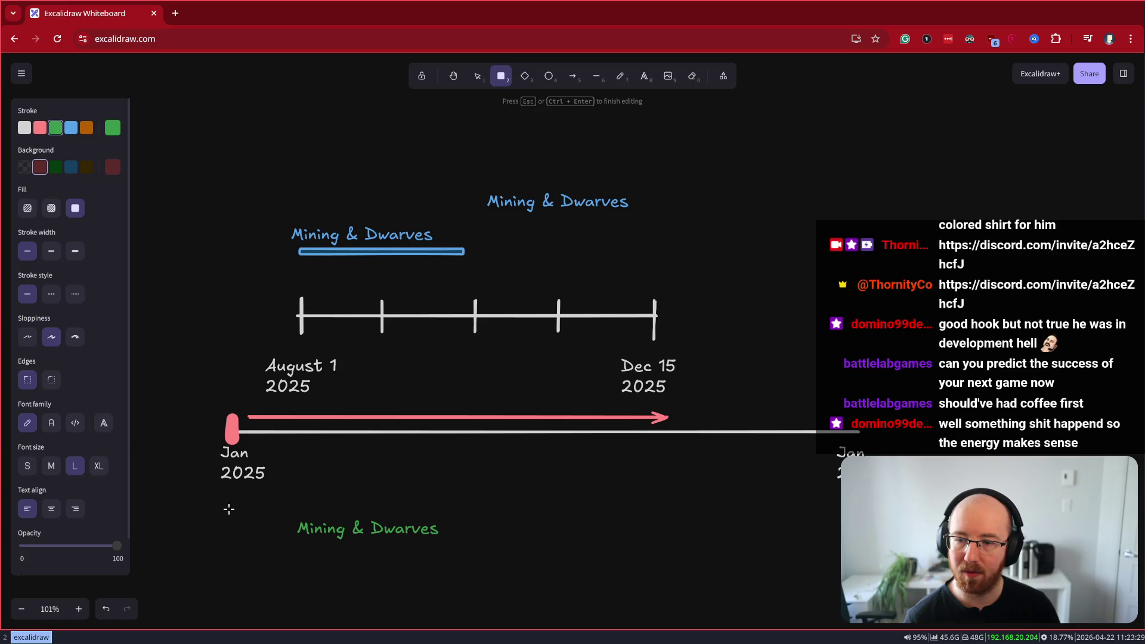
click(229, 509)
key(ctrl+z)
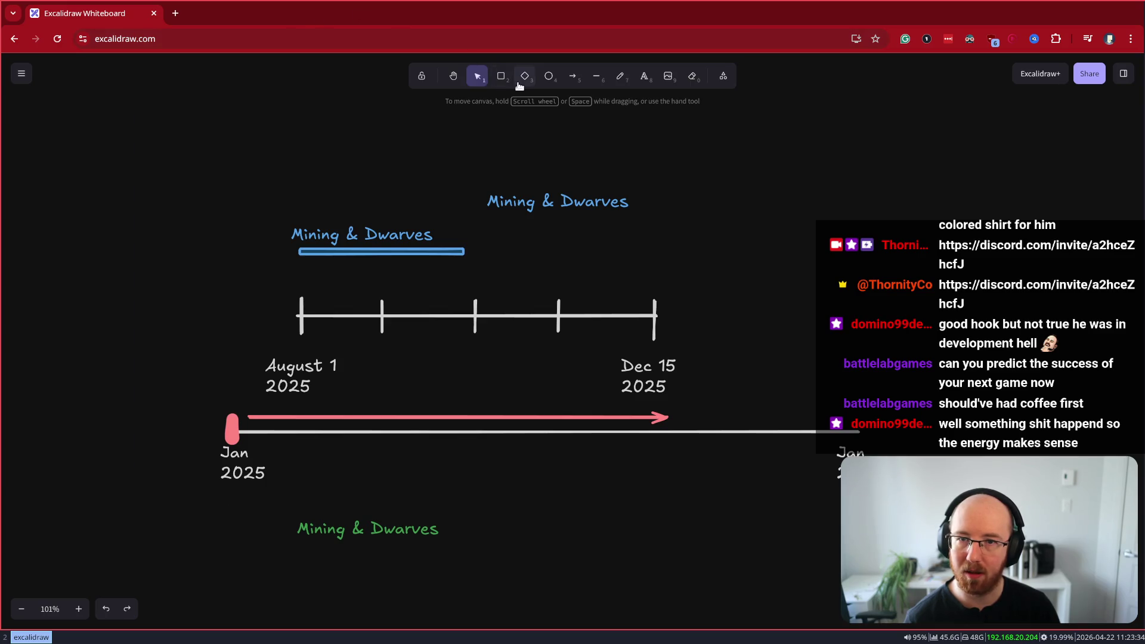
click(501, 76)
drag(234, 508, 534, 492)
Delete the old tick-marked timeline line
click(232, 322)
mouse_move(241, 396)
mouse_down()
mouse_move(750, 263)
mouse_move(746, 273)
mouse_up()
key(Delete)
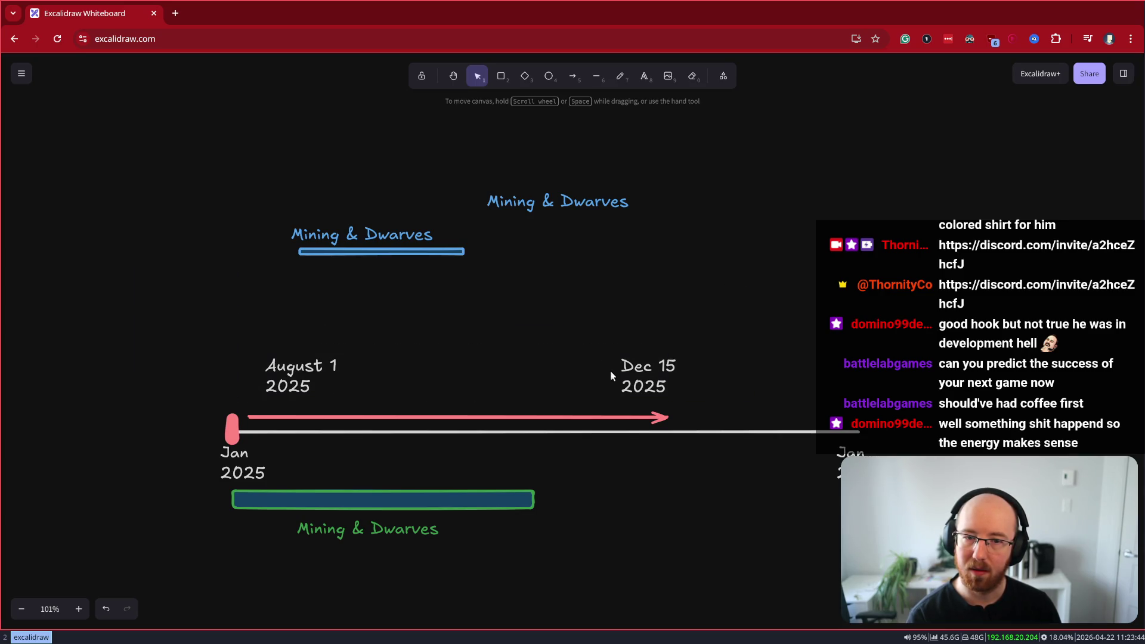
Stretch the pink arrow further right toward Jan 2027
click(629, 376)
click(303, 371)
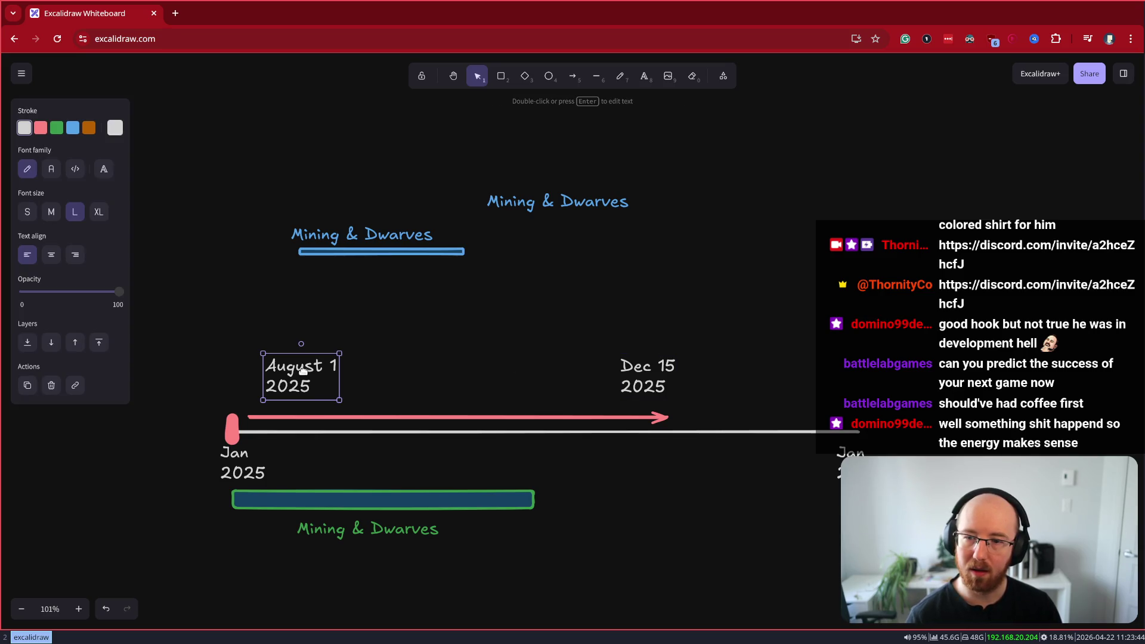
click(641, 407)
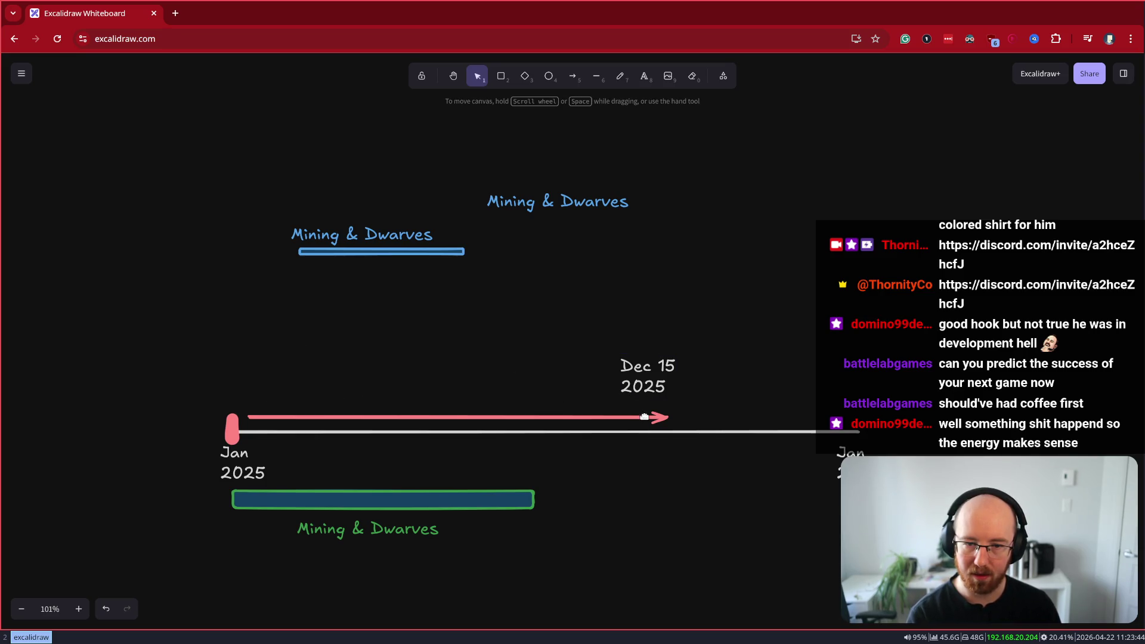
click(644, 416)
drag(669, 417, 859, 416)
Move Dec 15 2025 left, delete the August 1 label, and halve the green bar
mouse_move(641, 378)
mouse_down()
mouse_move(397, 386)
mouse_move(373, 375)
mouse_up()
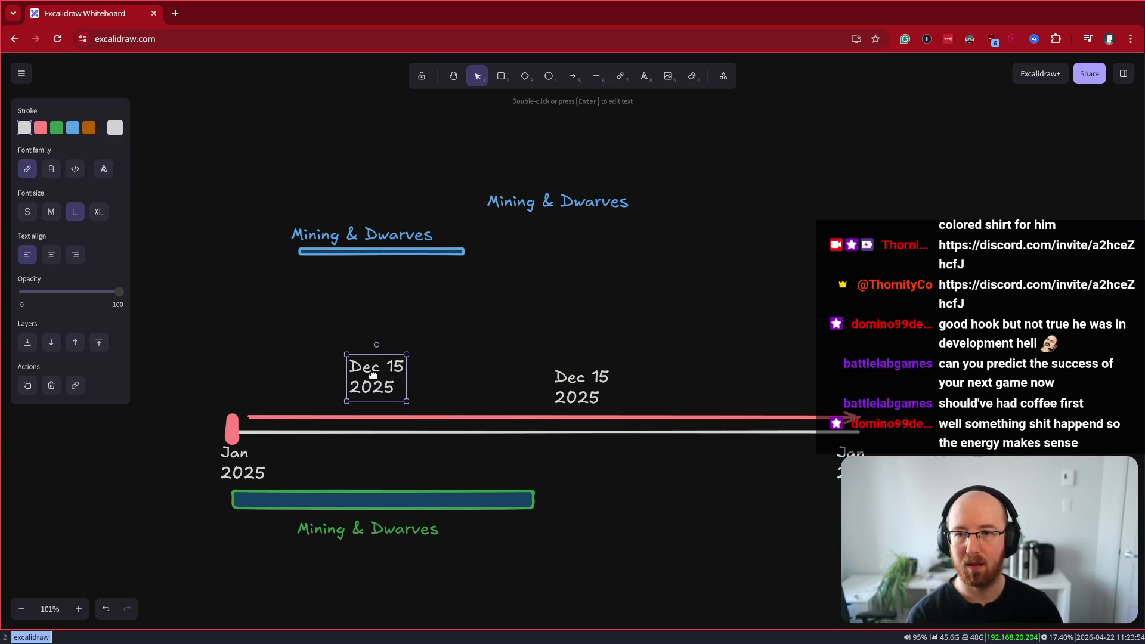
key(Delete)
click(409, 499)
drag(534, 499, 373, 491)
Rename the green label 'Click & Conquer' and fill its bar dark green, slightly thinner
click(286, 526)
key(Return)
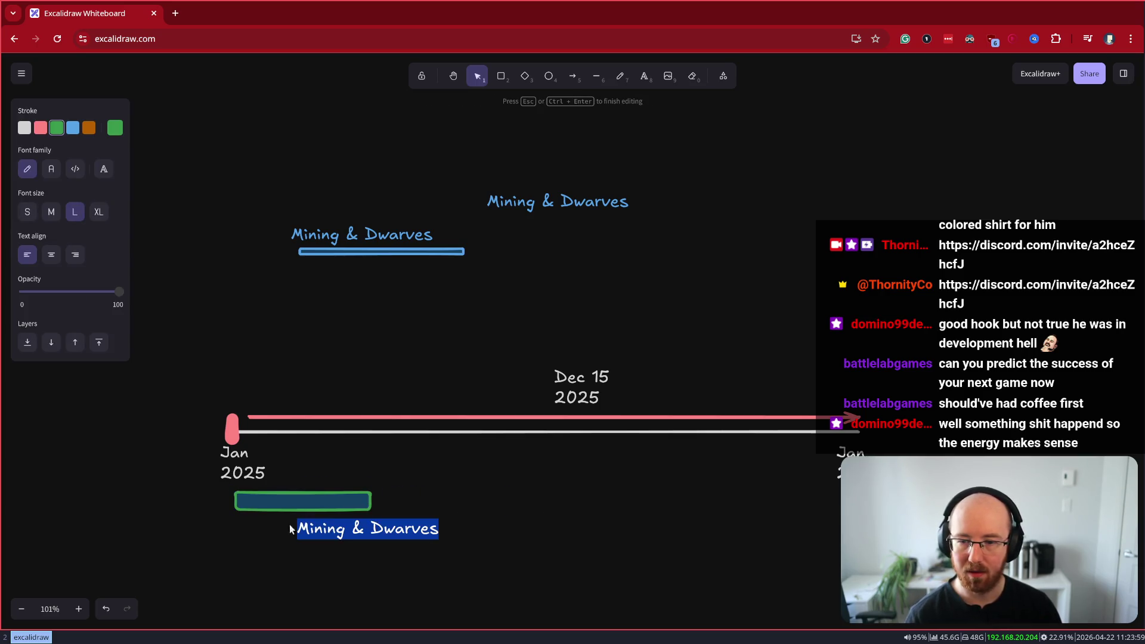
text(Click &)
key(BackSpace)
key(BackSpace)
key(BackSpace)
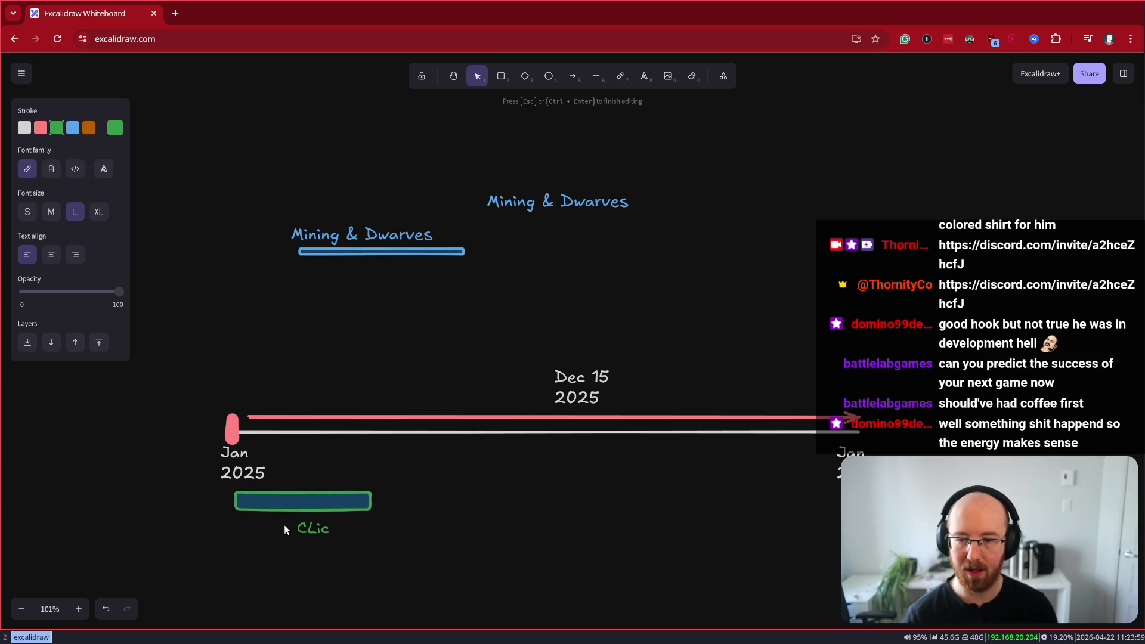
text(ck & Conquer)
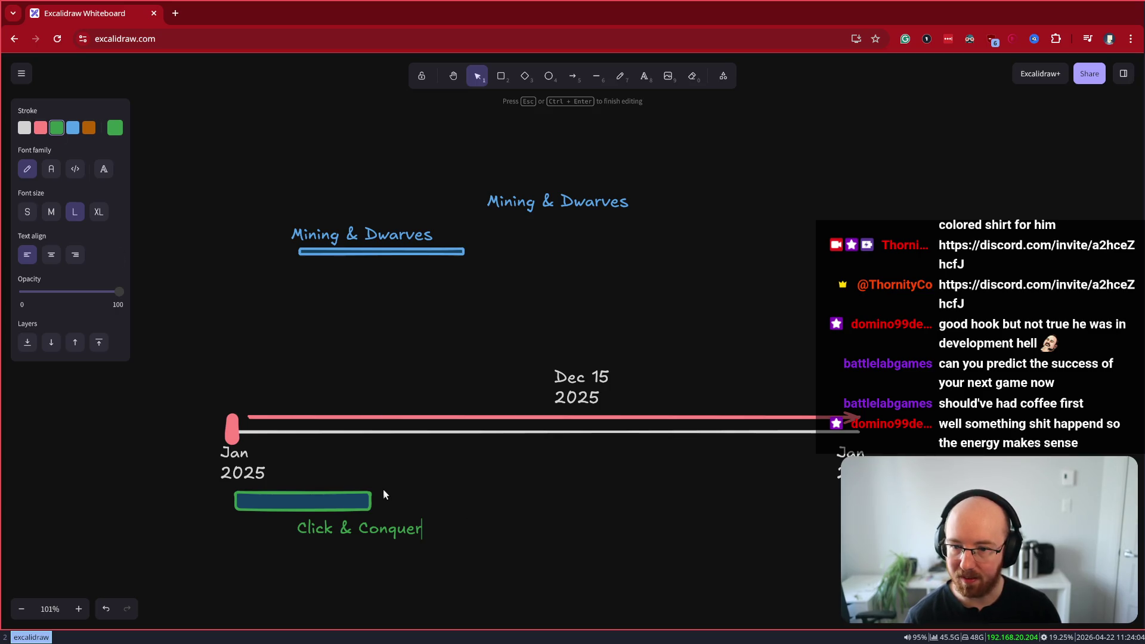
click(364, 498)
click(57, 167)
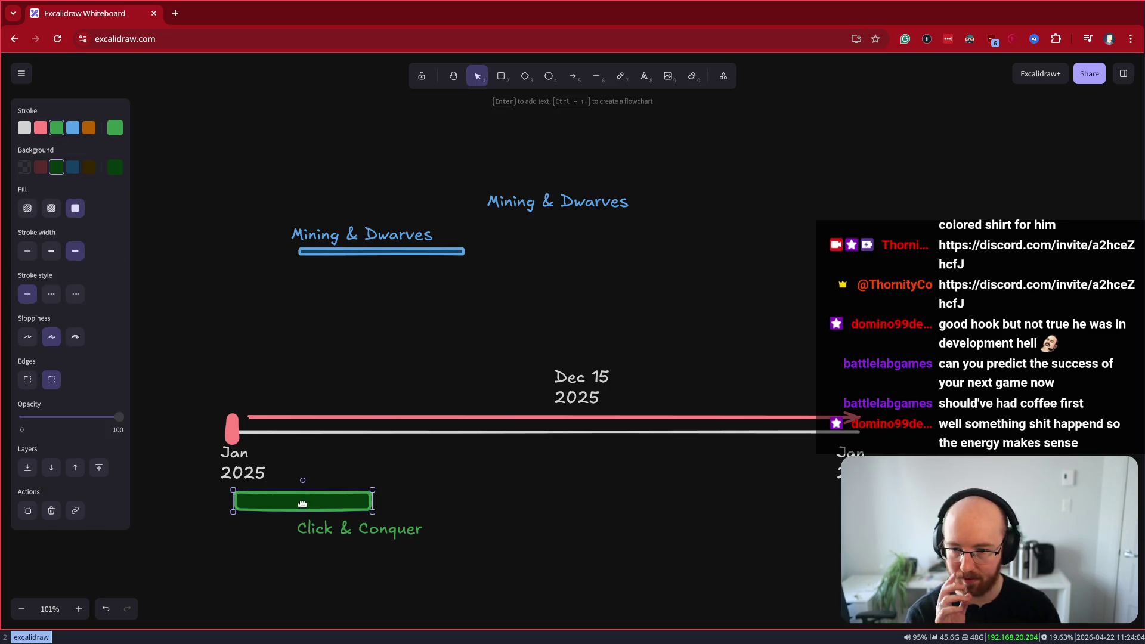
drag(302, 510, 302, 497)
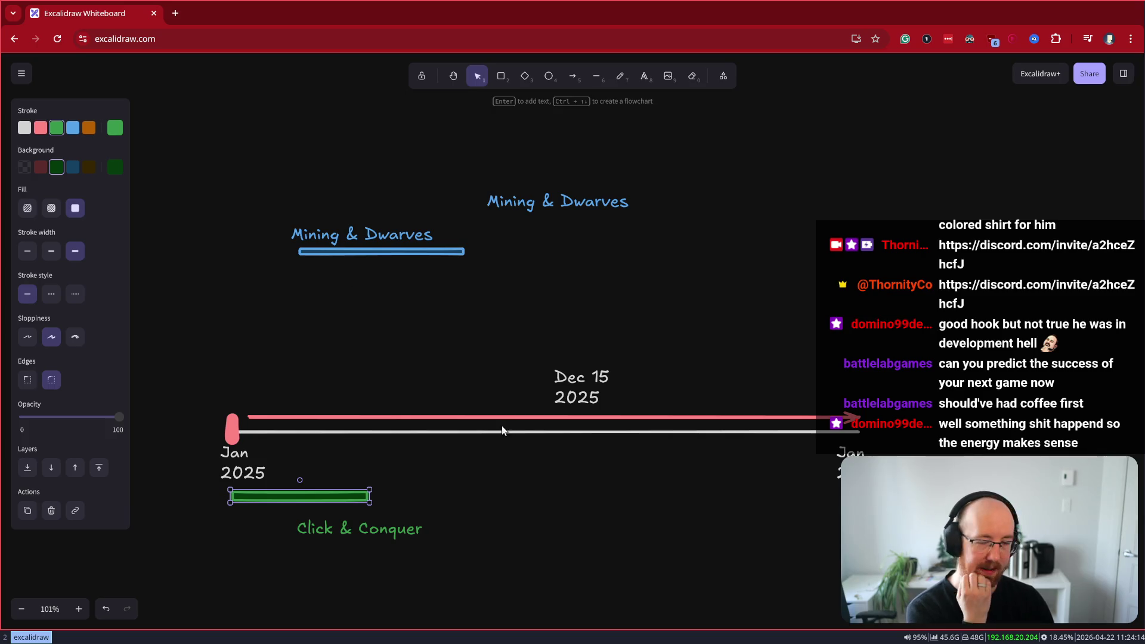
Move the blue bar beside Dec 15 2025, shorten the green bar, and place Dec 15 below the timeline
mouse_move(530, 490)
mouse_down()
mouse_move(583, 467)
mouse_move(502, 449)
mouse_up()
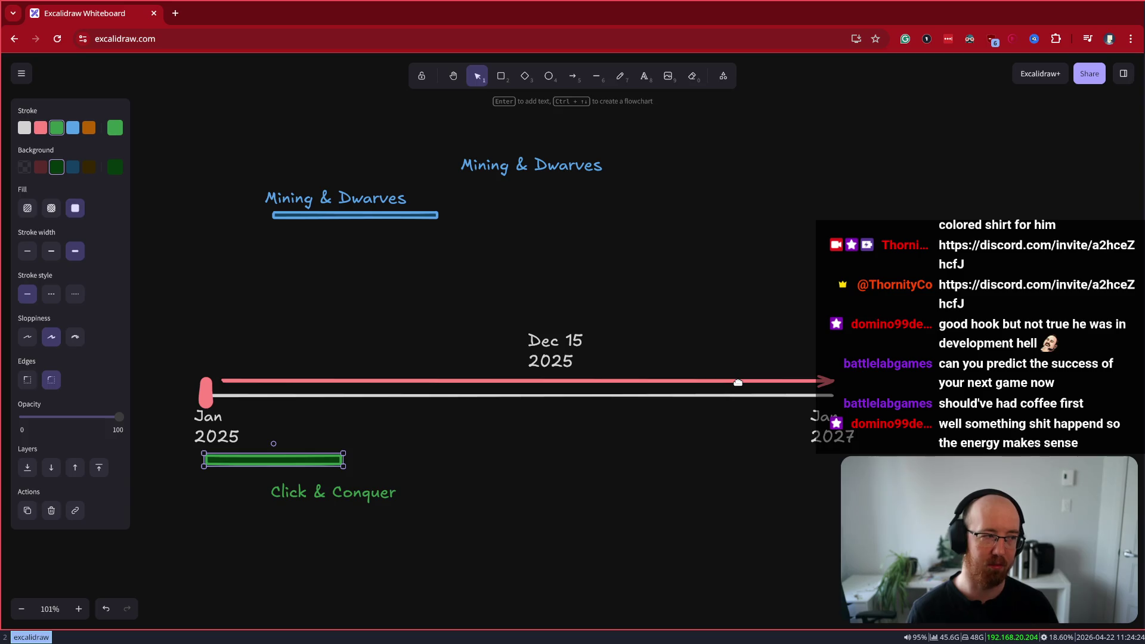
mouse_move(311, 218)
mouse_down()
mouse_move(389, 353)
mouse_move(363, 358)
mouse_move(375, 352)
mouse_up()
click(322, 462)
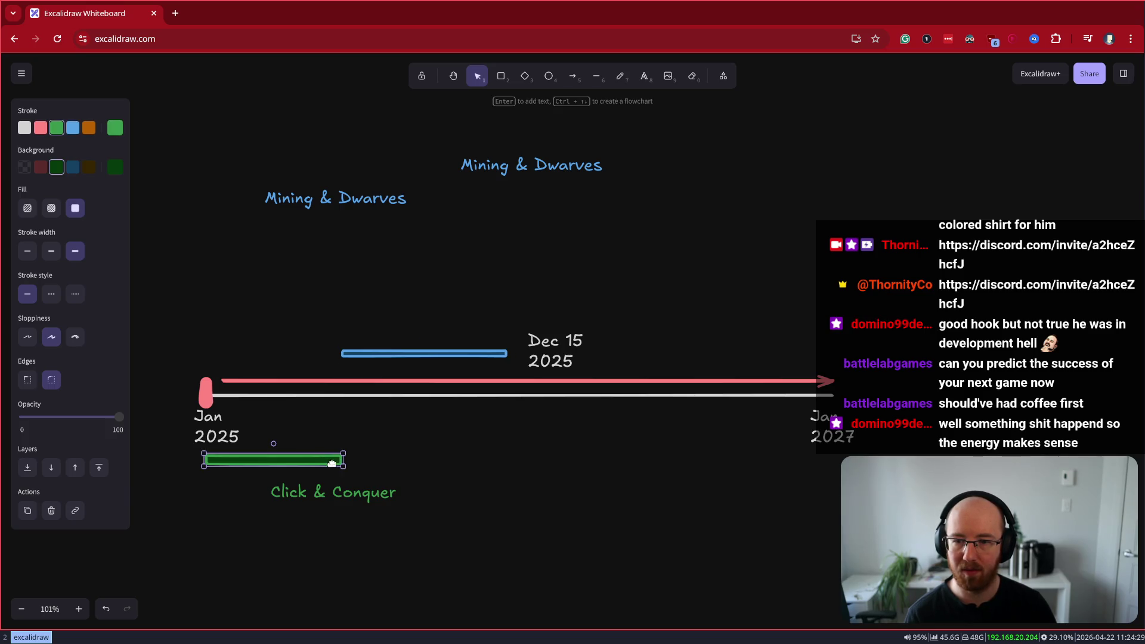
drag(343, 462, 311, 464)
mouse_move(555, 356)
mouse_down()
mouse_move(534, 436)
mouse_move(519, 436)
mouse_up()
Place Mining & Dwarves above the blue bar and Click & Conquer under the green bar, and extend the pink arrow's start left
click(455, 356)
mouse_move(324, 198)
mouse_down()
mouse_move(433, 299)
mouse_move(416, 328)
mouse_up()
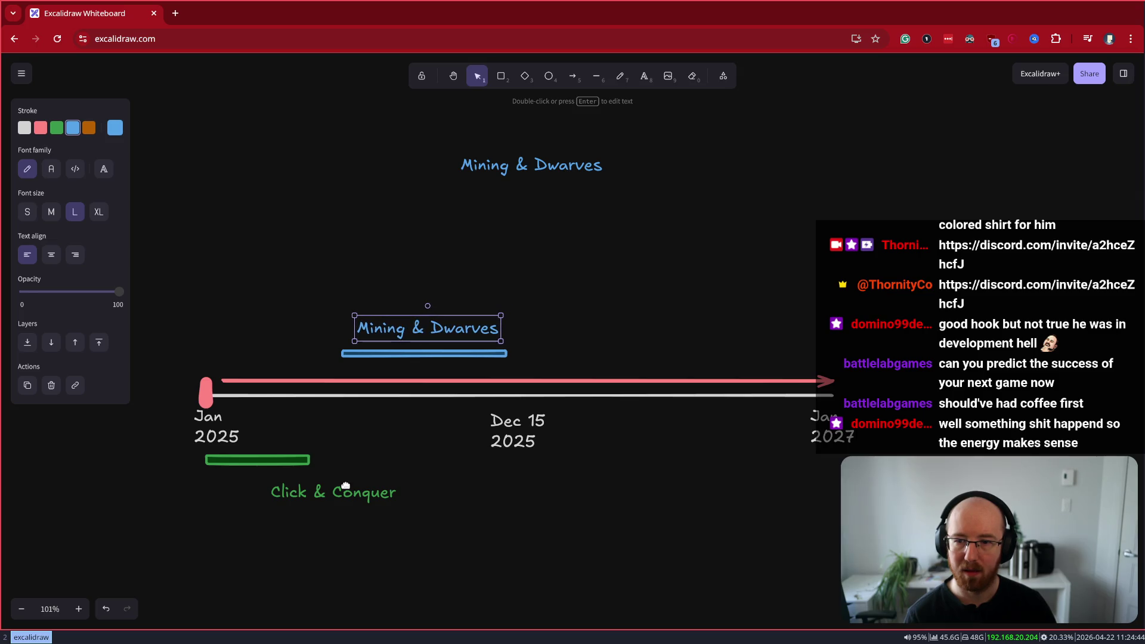
mouse_move(334, 492)
mouse_down()
mouse_move(237, 486)
mouse_move(253, 486)
mouse_move(220, 460)
mouse_up()
click(206, 459)
click(221, 381)
drag(223, 384, 207, 382)
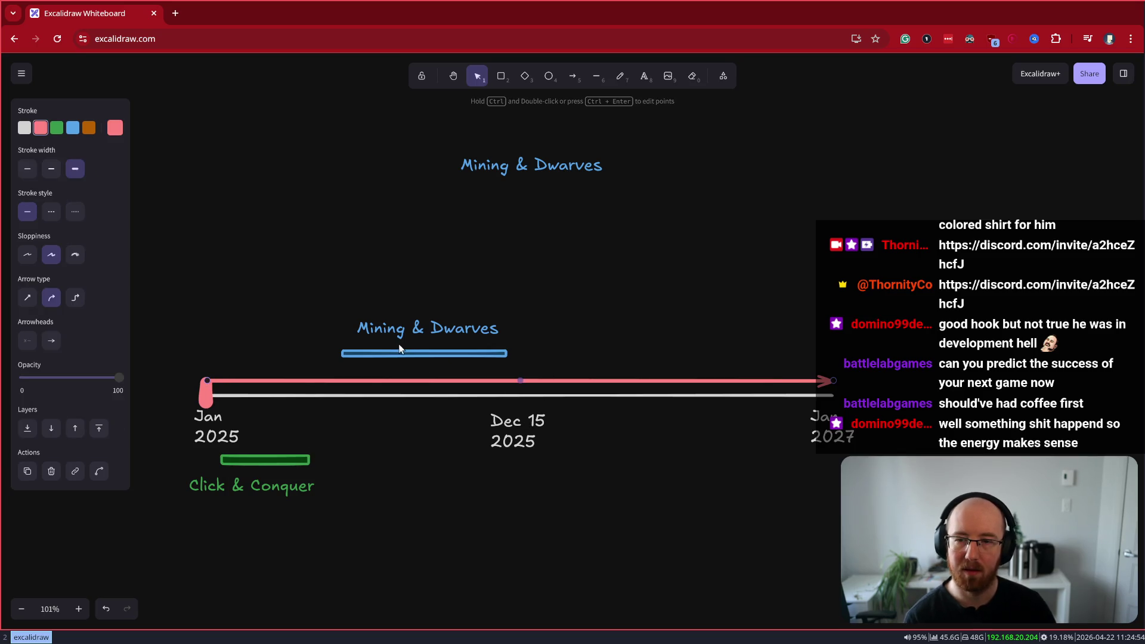
Shorten the blue bar and put a white copy of Mining & Dwarves below the timeline
click(494, 352)
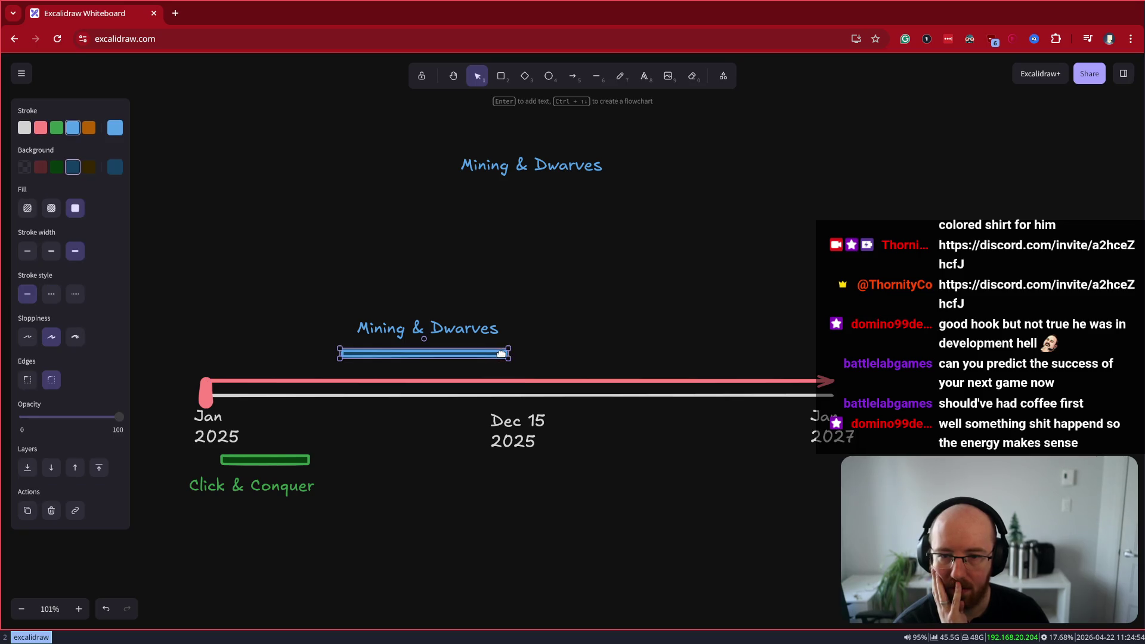
drag(509, 355, 431, 354)
click(397, 330)
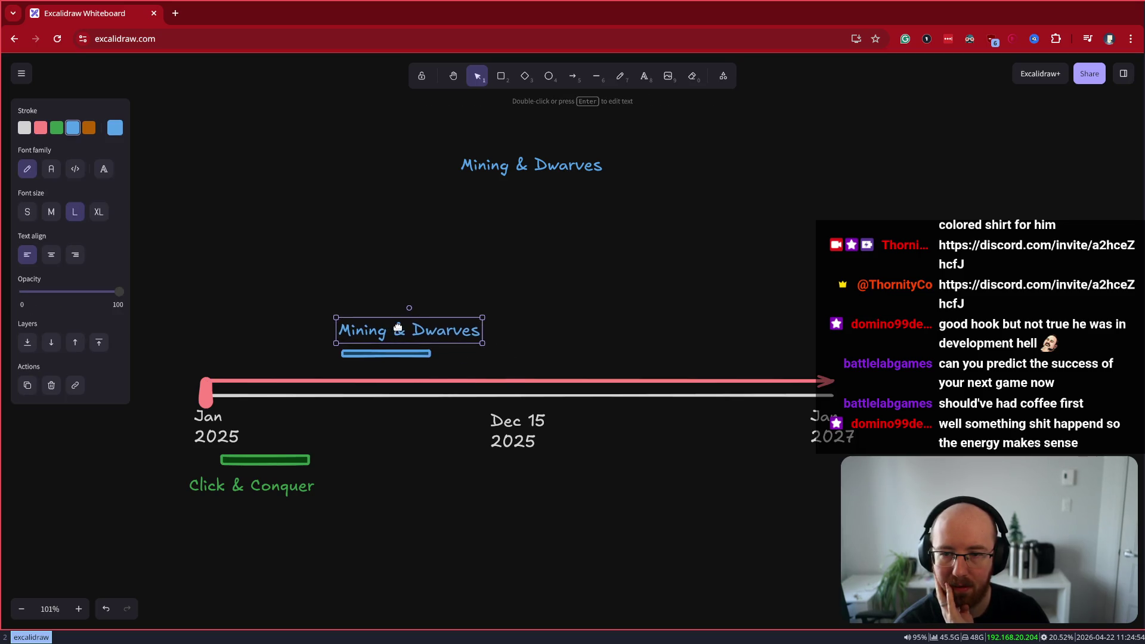
mouse_move(398, 329)
mouse_down()
mouse_move(448, 338)
mouse_move(444, 388)
mouse_up()
drag(453, 469, 468, 515)
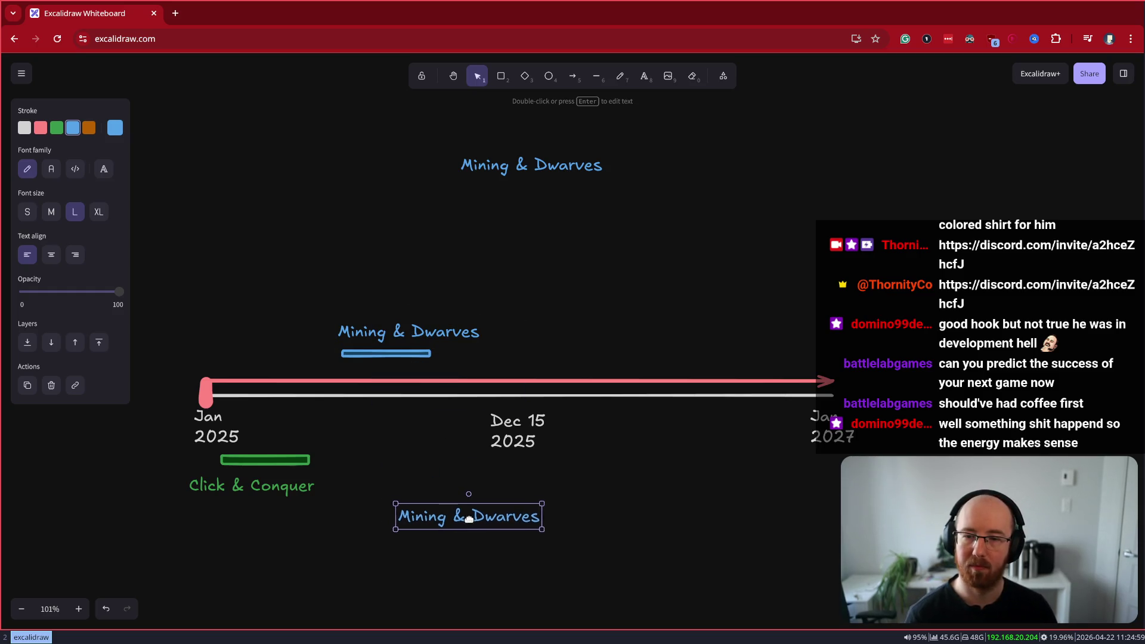
click(24, 127)
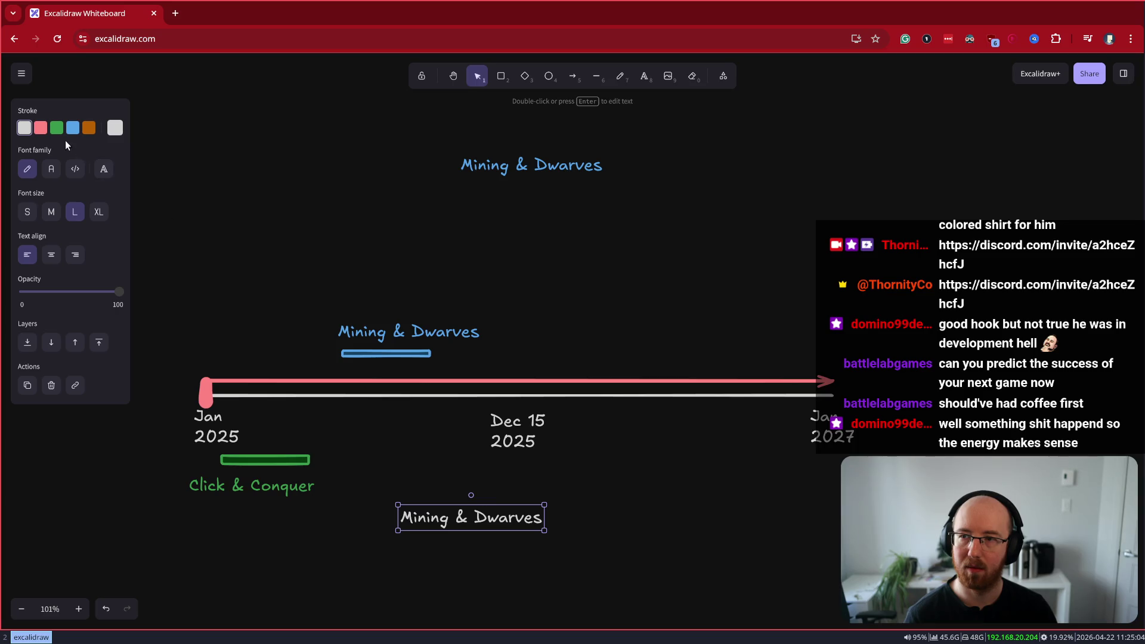
Turn the copied label into an orange 'Black Hole' label beside the timeline start
click(88, 129)
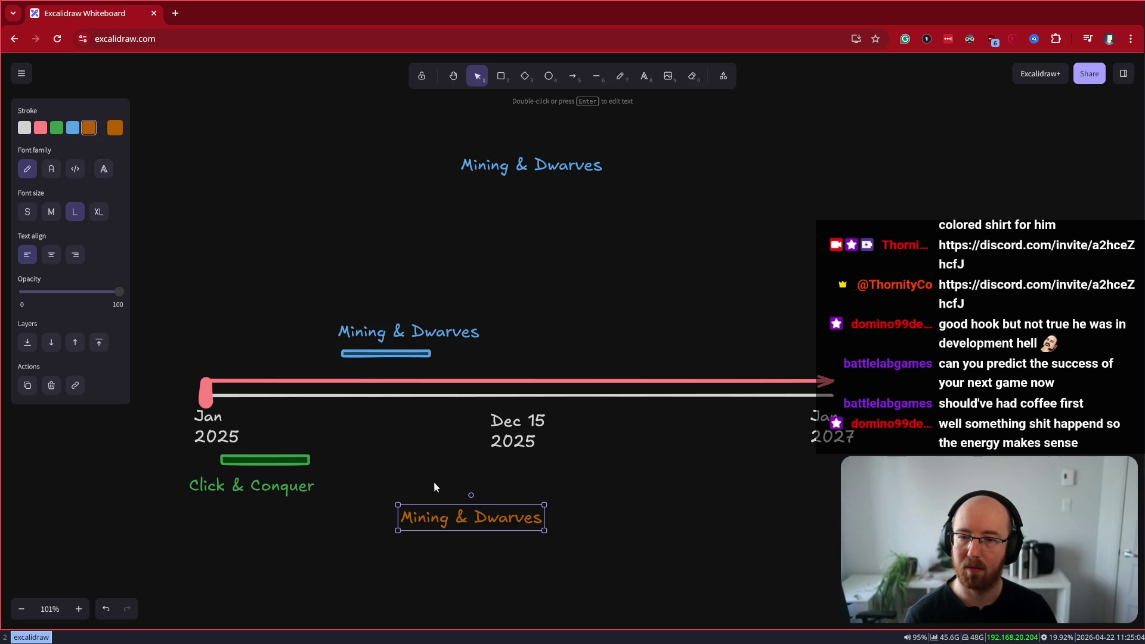
double_click(449, 517)
text(Black H)
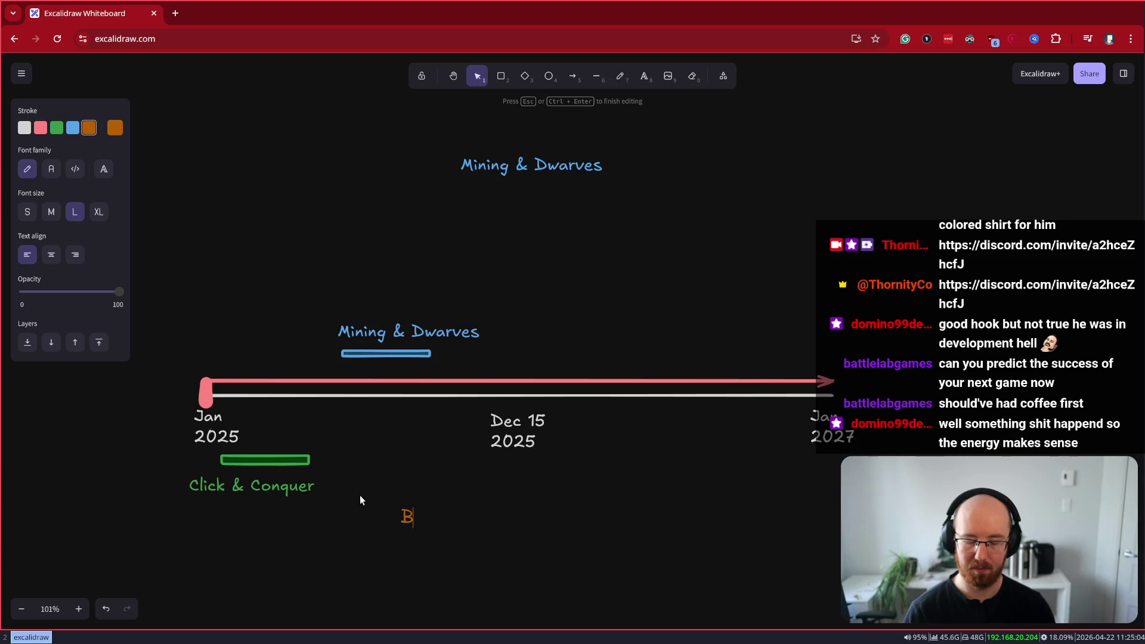
text(ole)
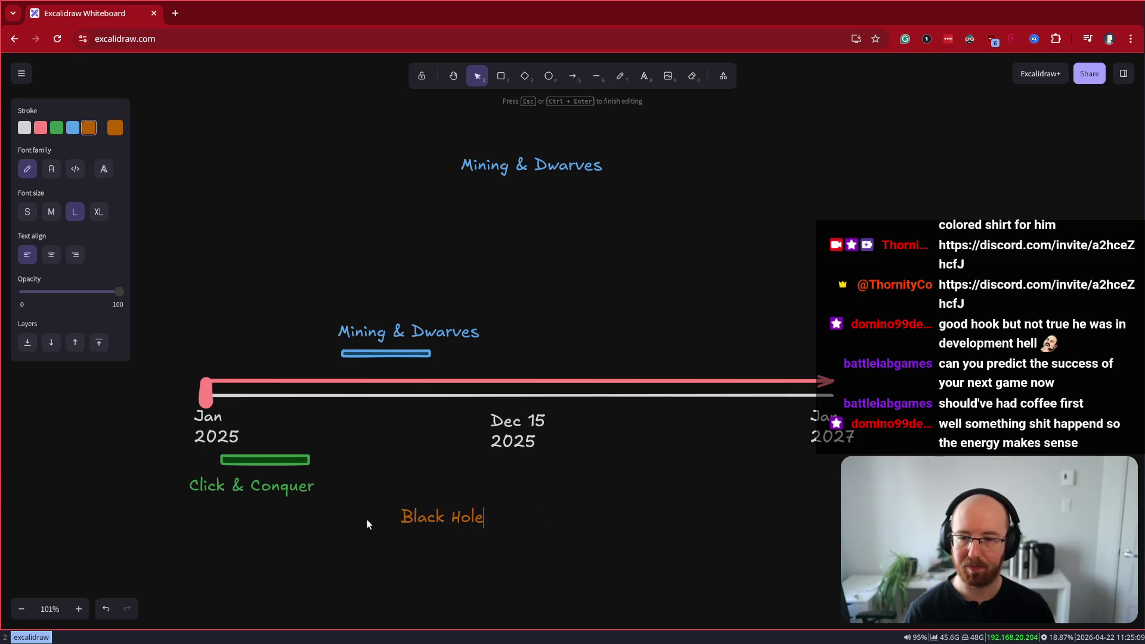
click(598, 545)
mouse_move(438, 521)
mouse_down()
mouse_move(186, 328)
mouse_move(157, 358)
mouse_up()
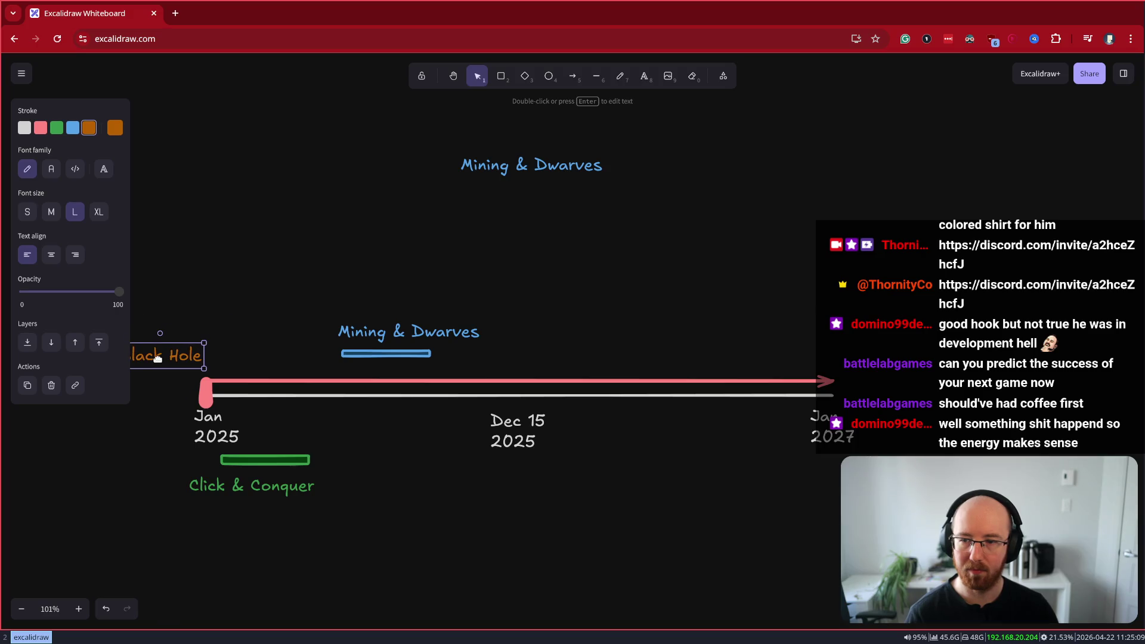
scroll(373, 529, left, 2)
click(361, 527)
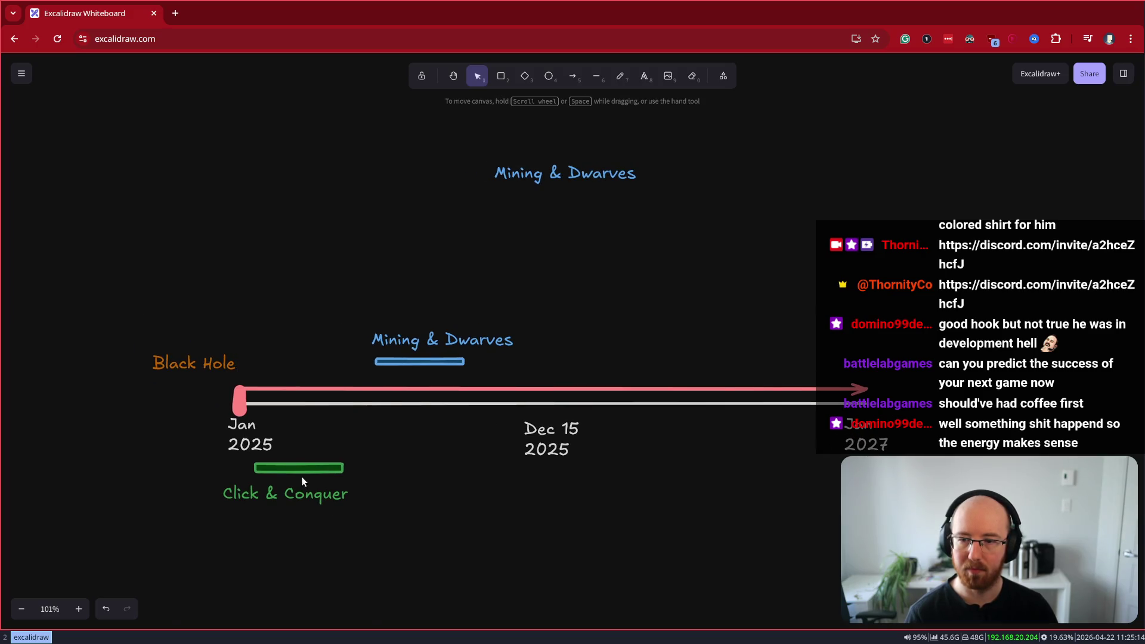
Duplicate the green bar up above the timeline, just beneath the blue bar
click(301, 468)
mouse_move(292, 467)
alt+mouse_down()
mouse_move(275, 376)
mouse_move(421, 378)
mouse_move(370, 362)
alt+mouse_up()
click(382, 359)
Make the copied bar orange and stretch it right past Dec 15 2025
click(399, 379)
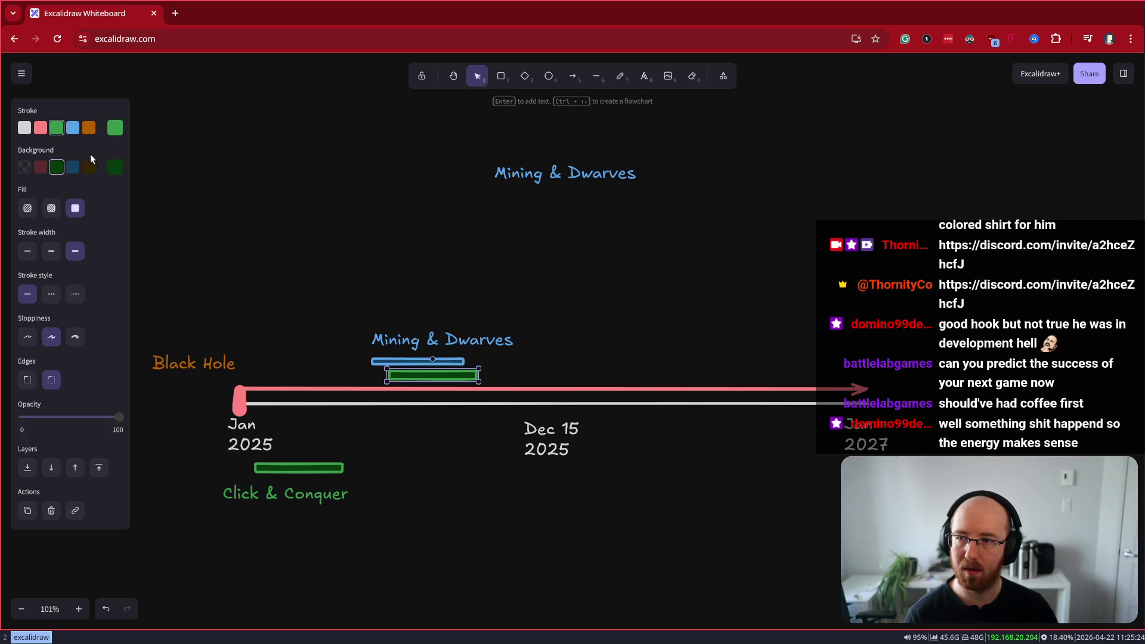
click(90, 130)
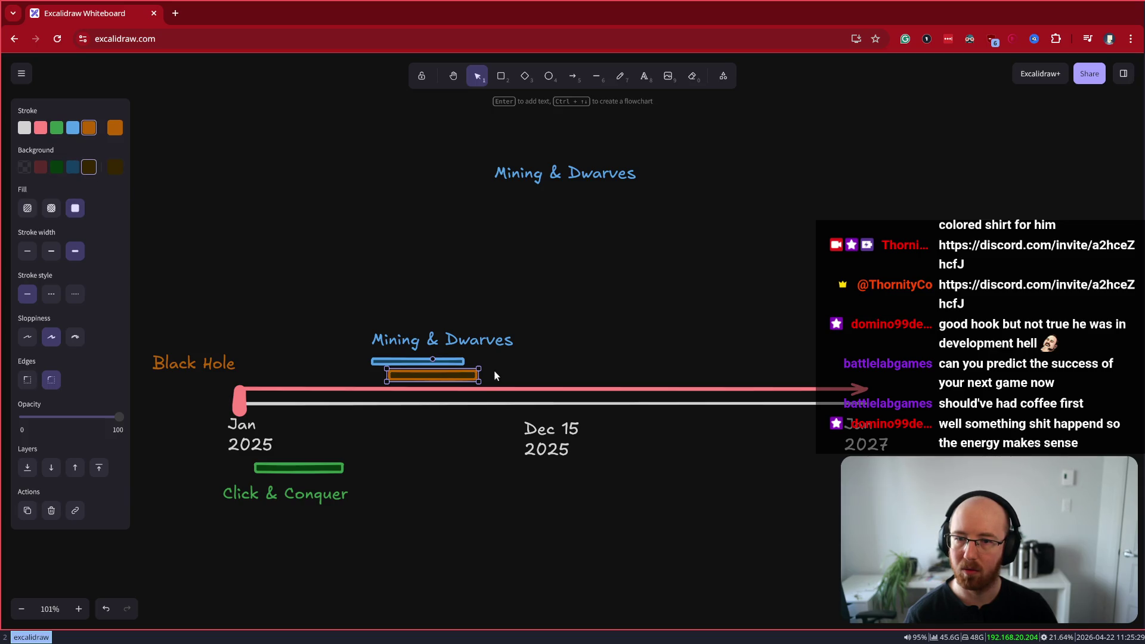
drag(478, 374, 603, 384)
click(183, 363)
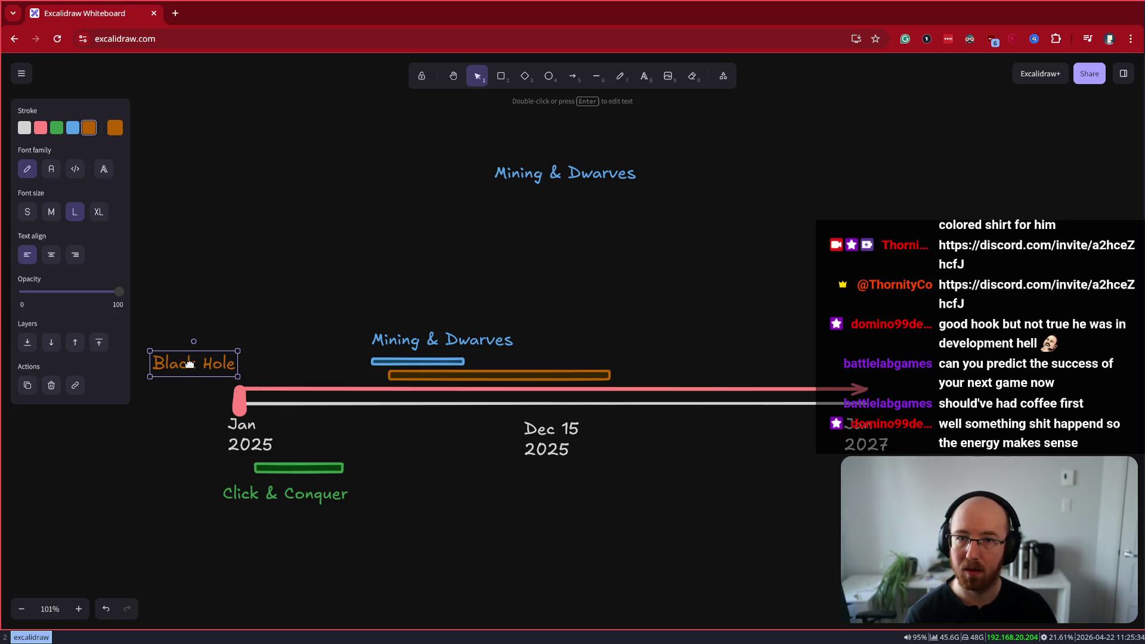
click(572, 73)
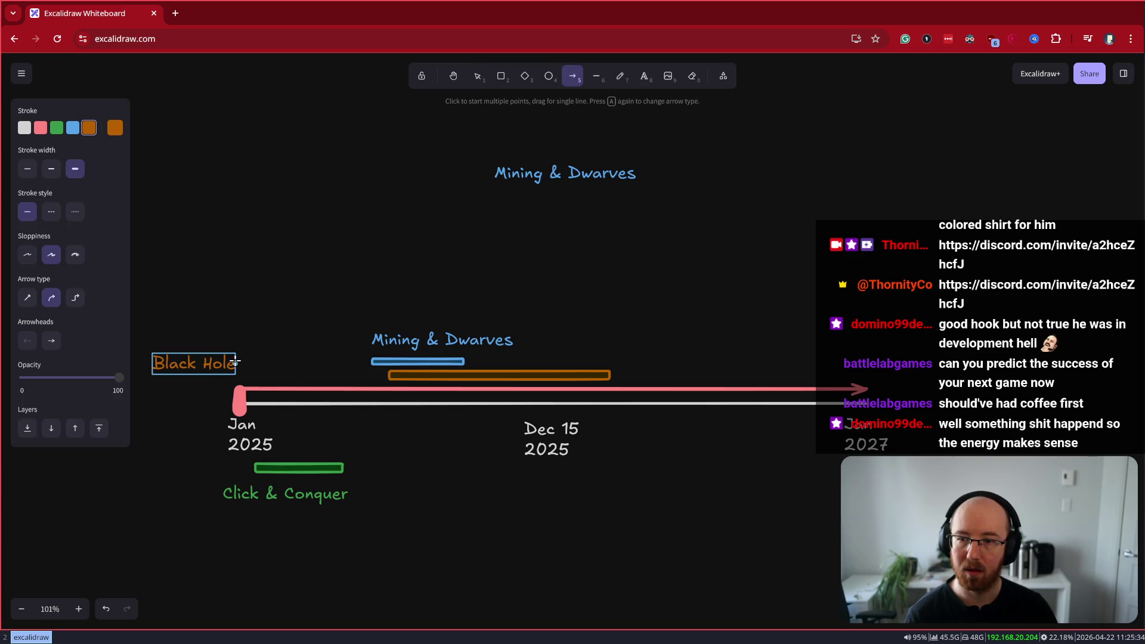
Link Black Hole to the orange bar with a thin arrow, and Mining & Dwarves (moved up-left) to the blue bar with a blue arrow
mouse_move(234, 363)
mouse_down()
mouse_move(370, 360)
mouse_move(385, 375)
mouse_up()
click(27, 169)
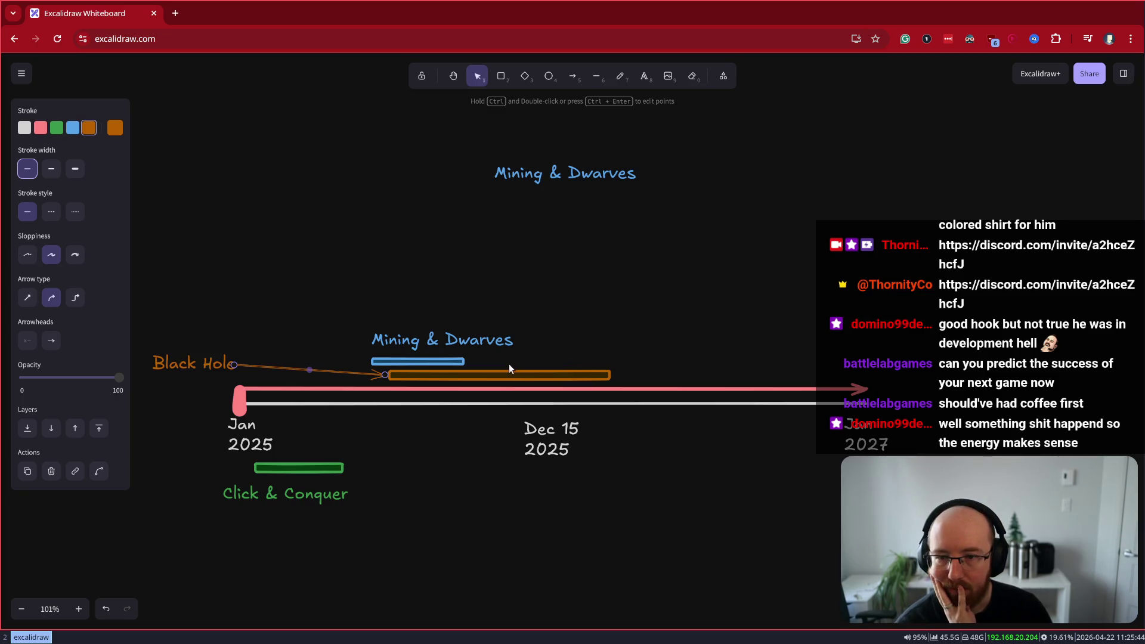
mouse_move(452, 341)
mouse_down()
mouse_move(372, 305)
mouse_move(376, 296)
mouse_up()
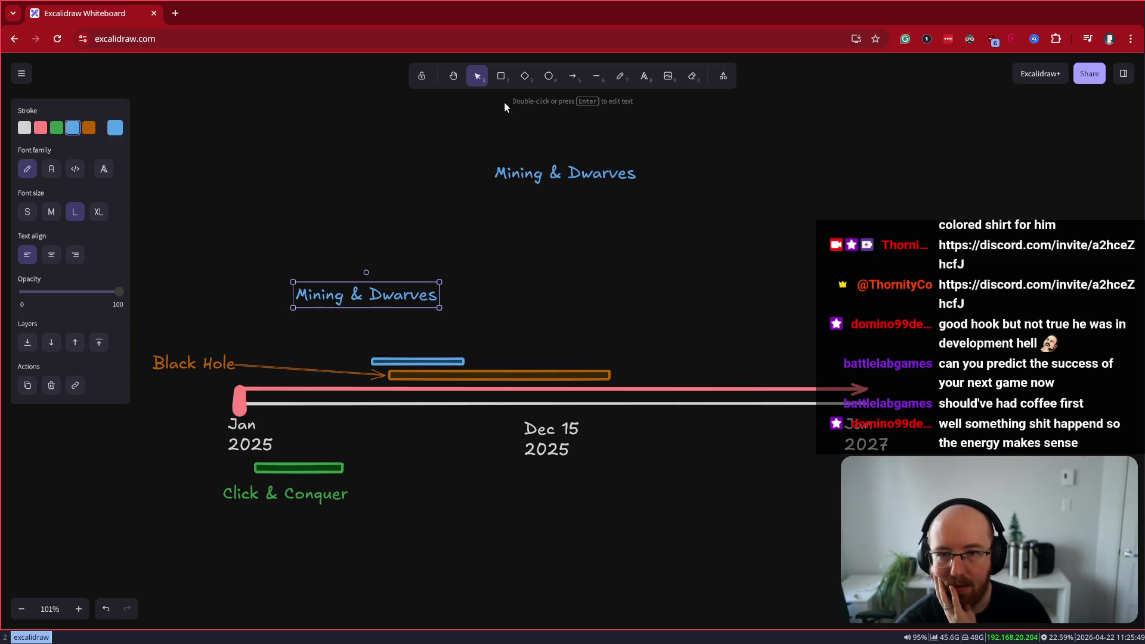
click(572, 75)
mouse_move(367, 304)
mouse_down()
mouse_move(409, 371)
mouse_move(371, 356)
mouse_up()
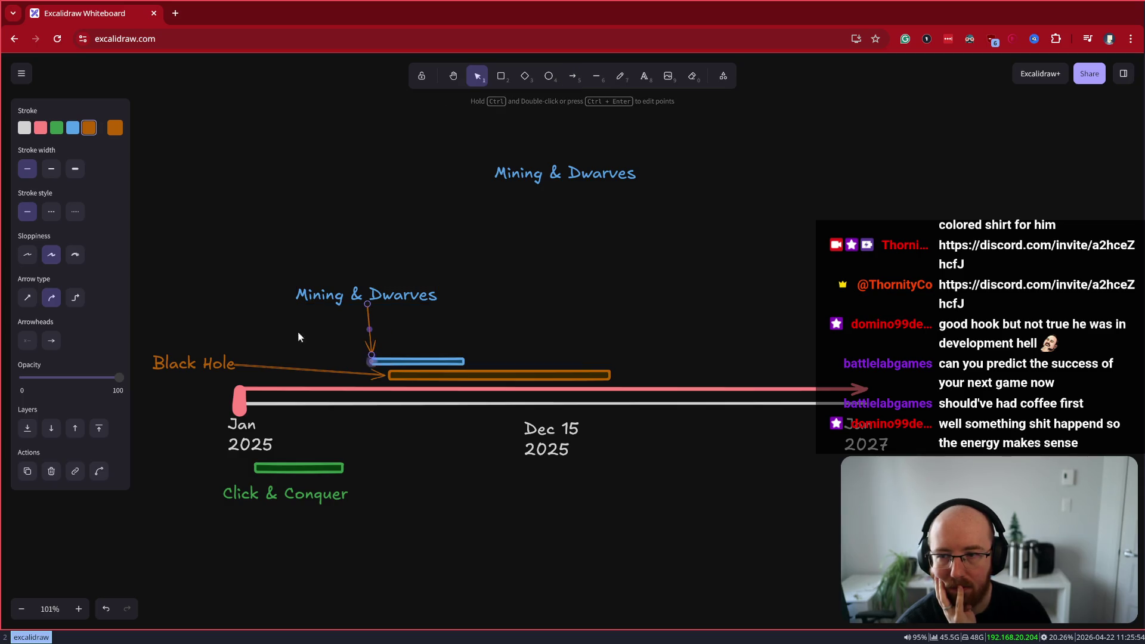
click(72, 127)
drag(338, 296, 286, 271)
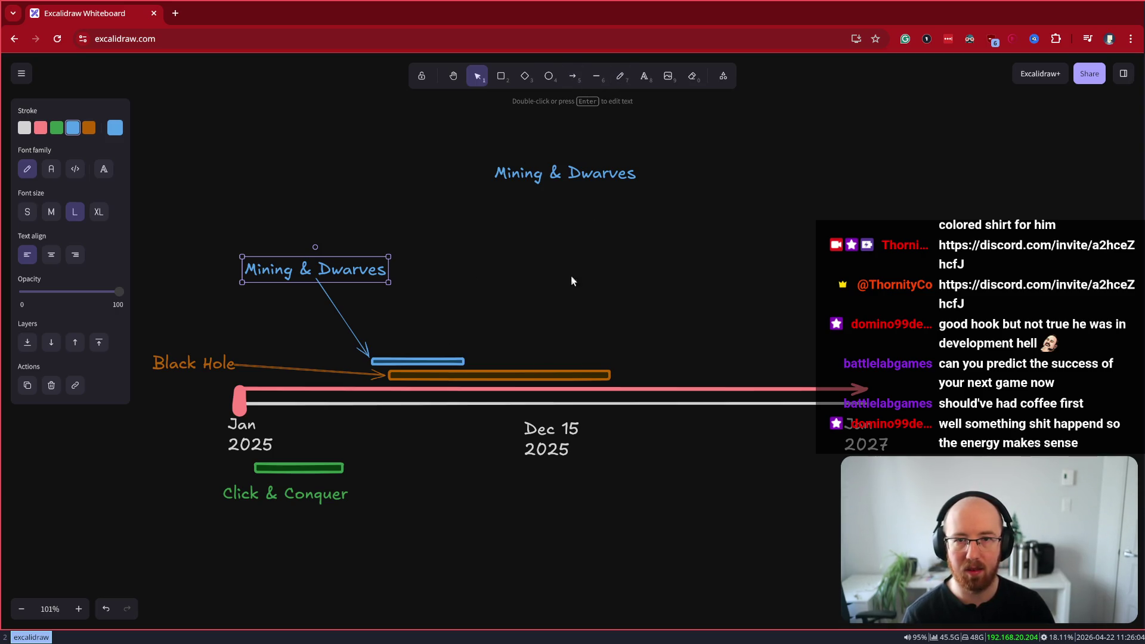
click(458, 379)
Copy the orange bar upward and shorten the copy to a short segment
drag(473, 382, 472, 380)
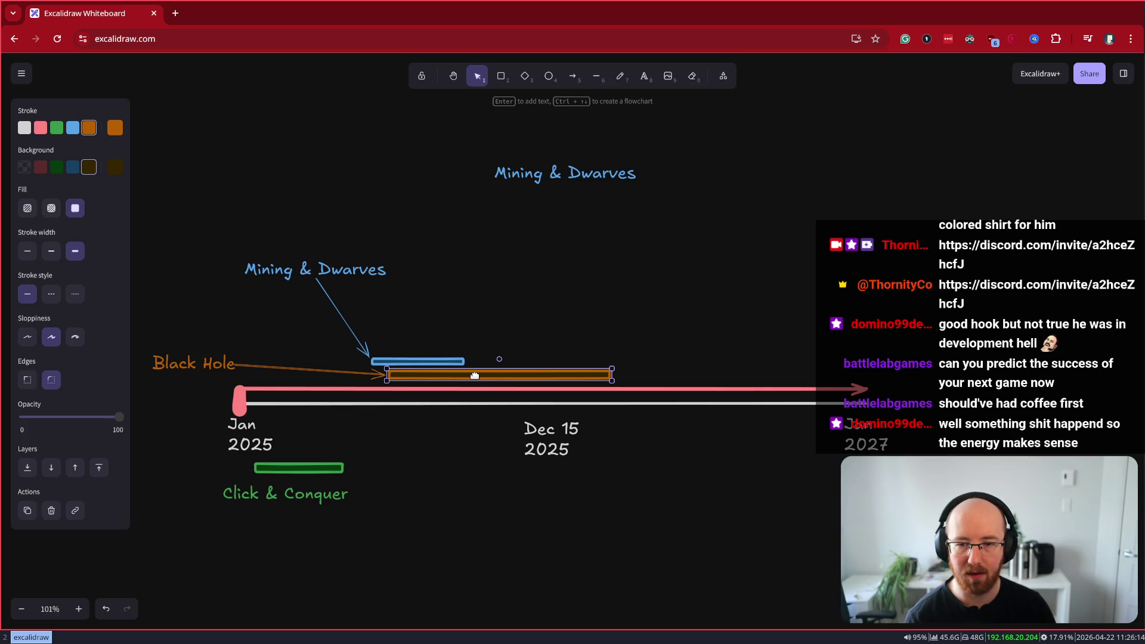
mouse_move(475, 376)
mouse_down()
mouse_move(512, 338)
mouse_move(573, 342)
mouse_up()
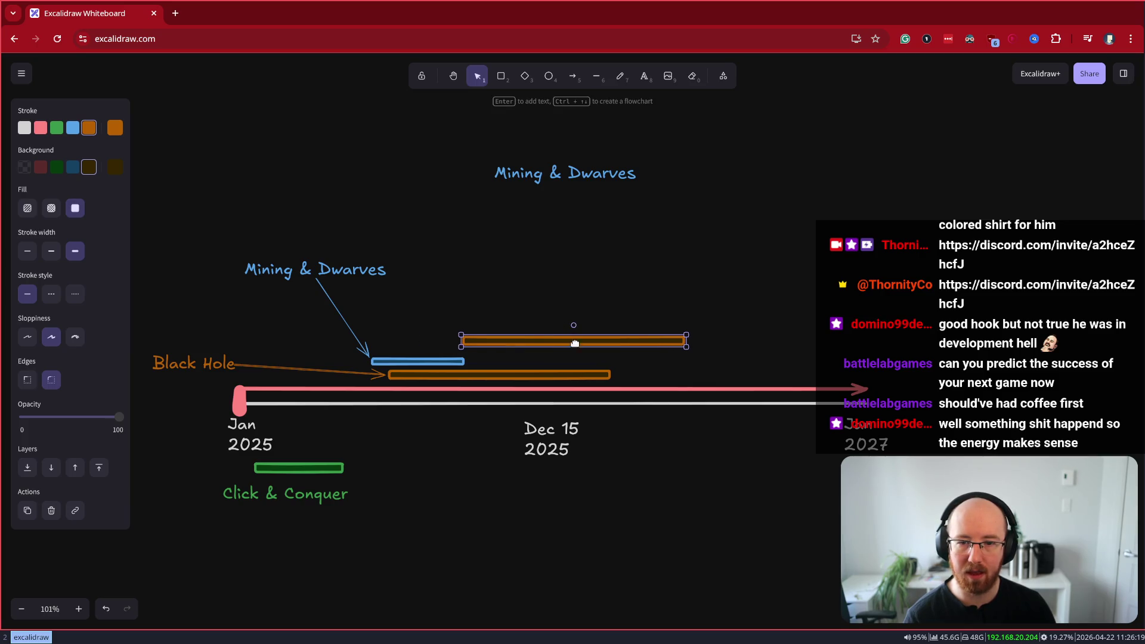
mouse_move(688, 342)
mouse_down()
mouse_move(501, 343)
mouse_move(515, 343)
mouse_up()
click(41, 128)
click(41, 167)
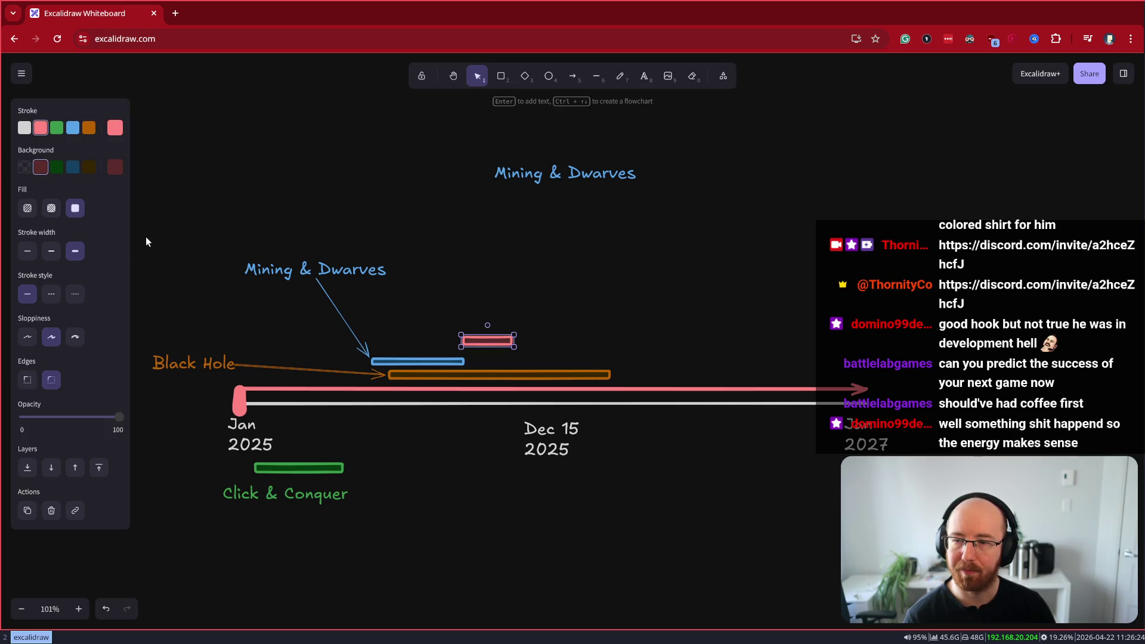
click(56, 167)
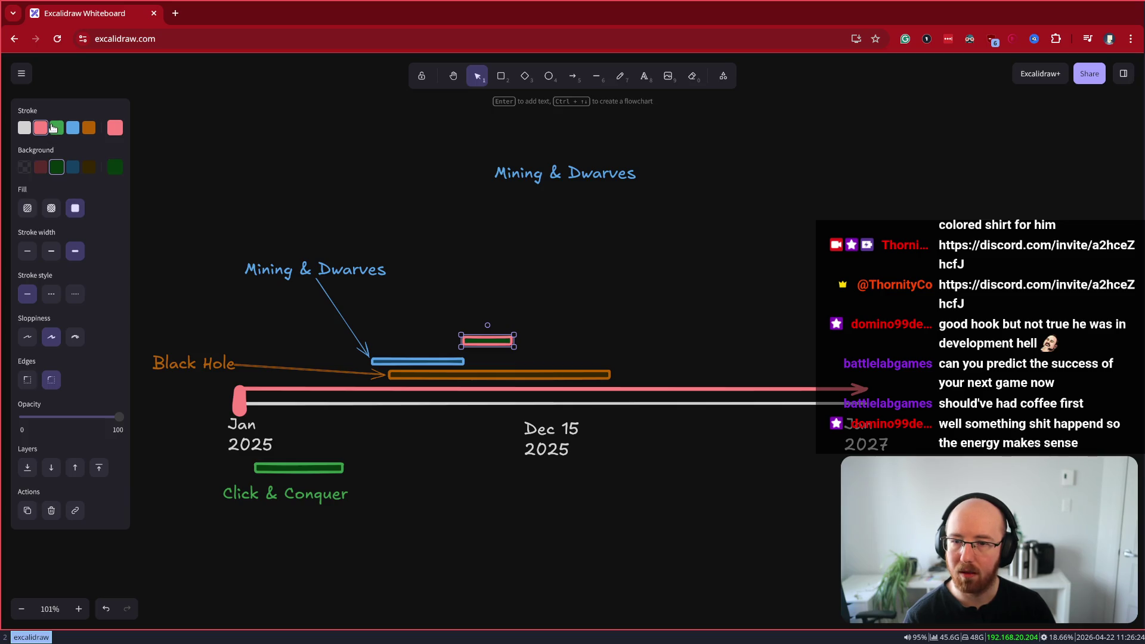
click(56, 128)
Give the short bar a red outline and light red ffc9c9 fill, nudging it slightly right
click(309, 470)
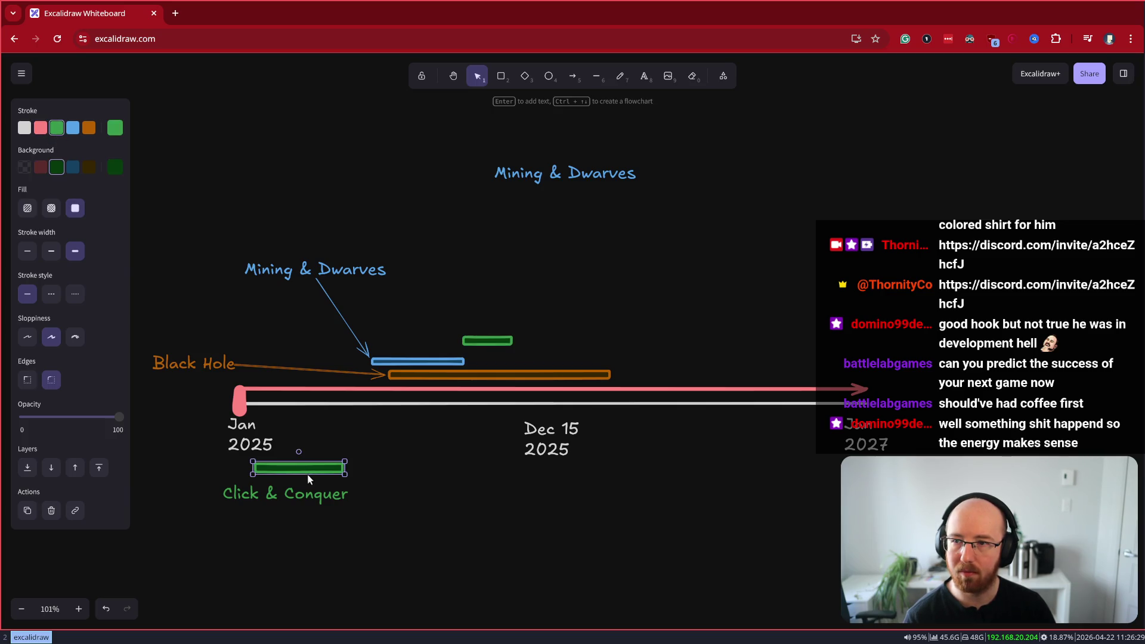
click(486, 338)
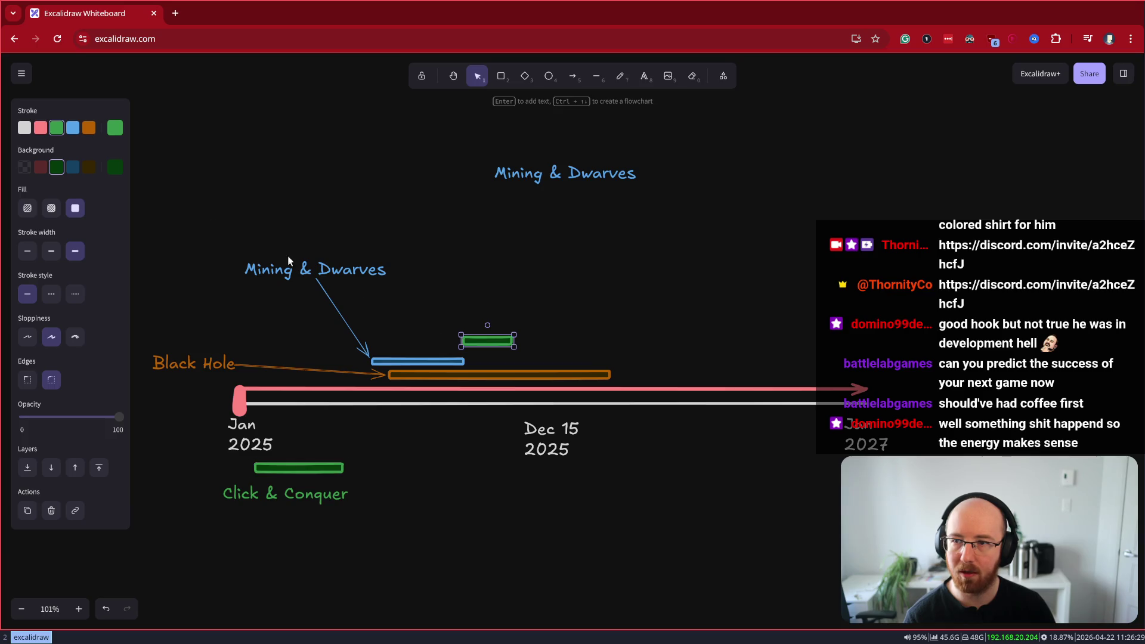
click(115, 128)
click(243, 181)
click(115, 167)
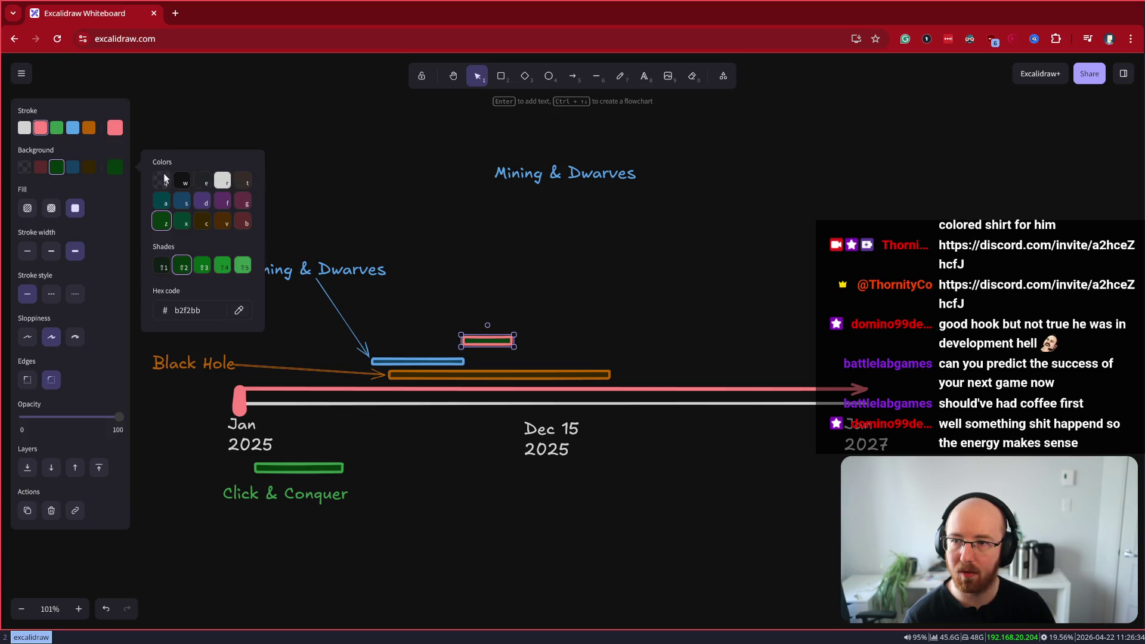
click(243, 224)
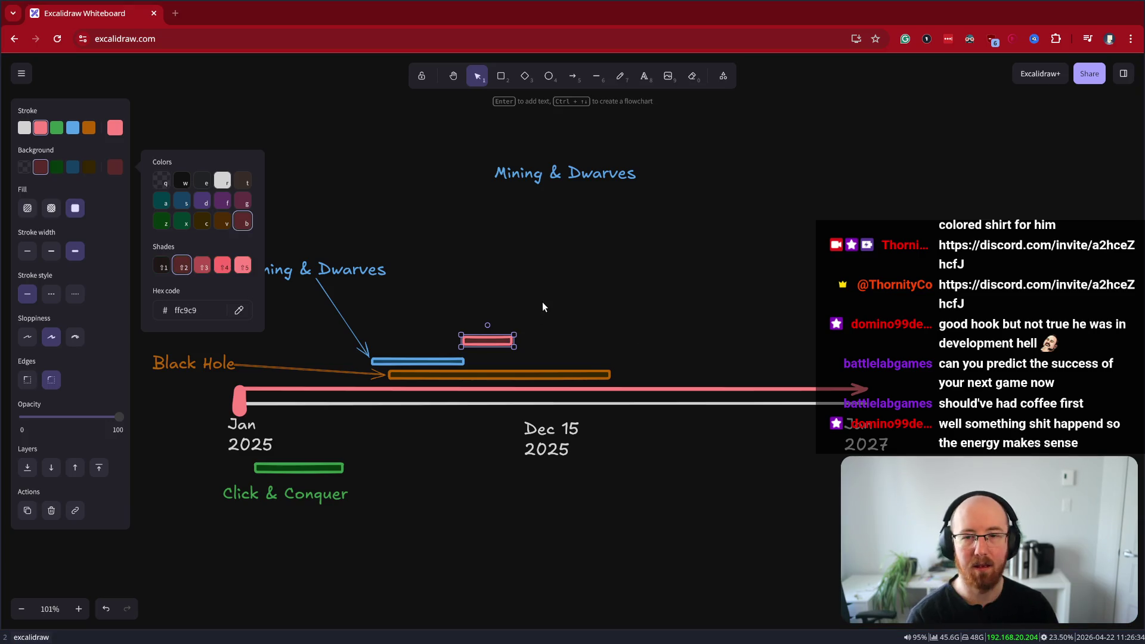
click(522, 313)
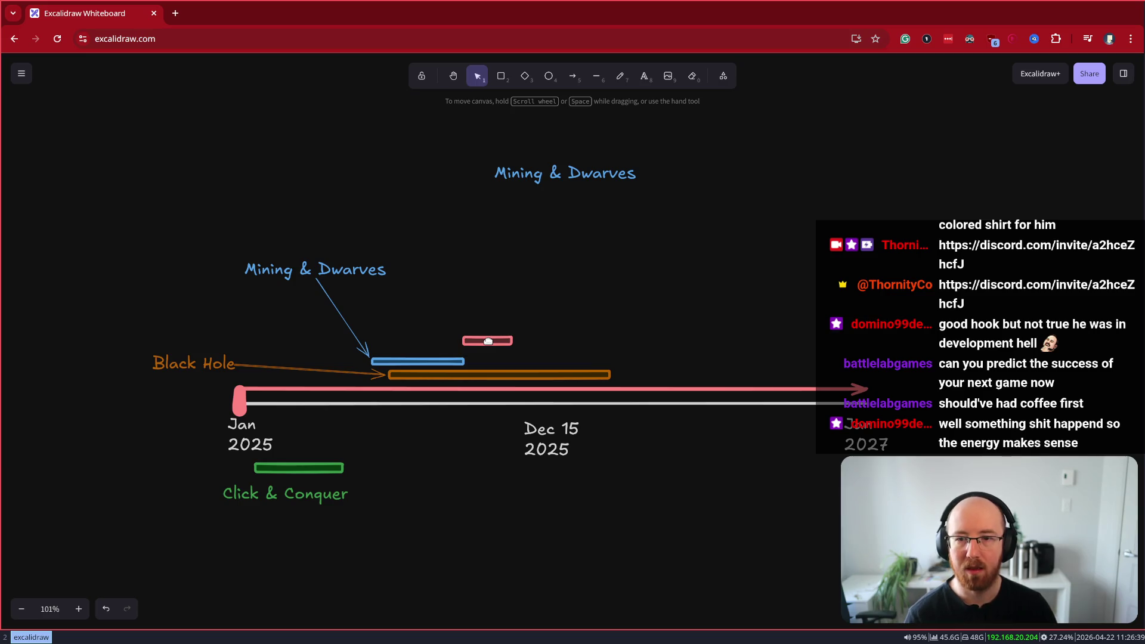
drag(487, 340, 499, 342)
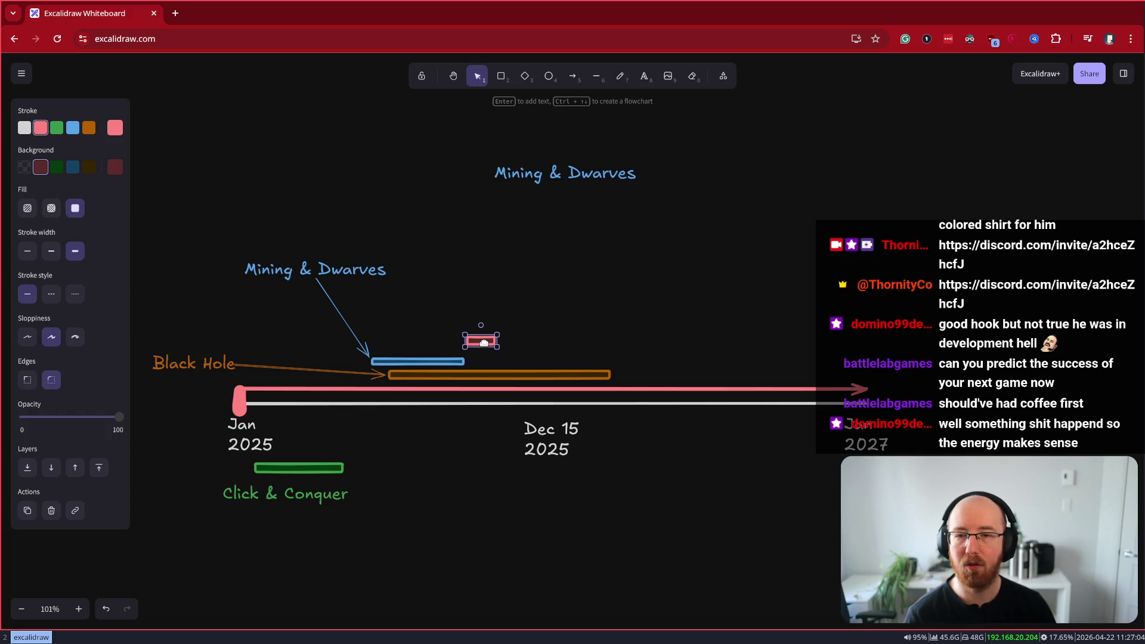
Duplicate the pink box below and right of the original, giving the copy a cross-hatch fill
alt+drag(488, 341, 514, 361)
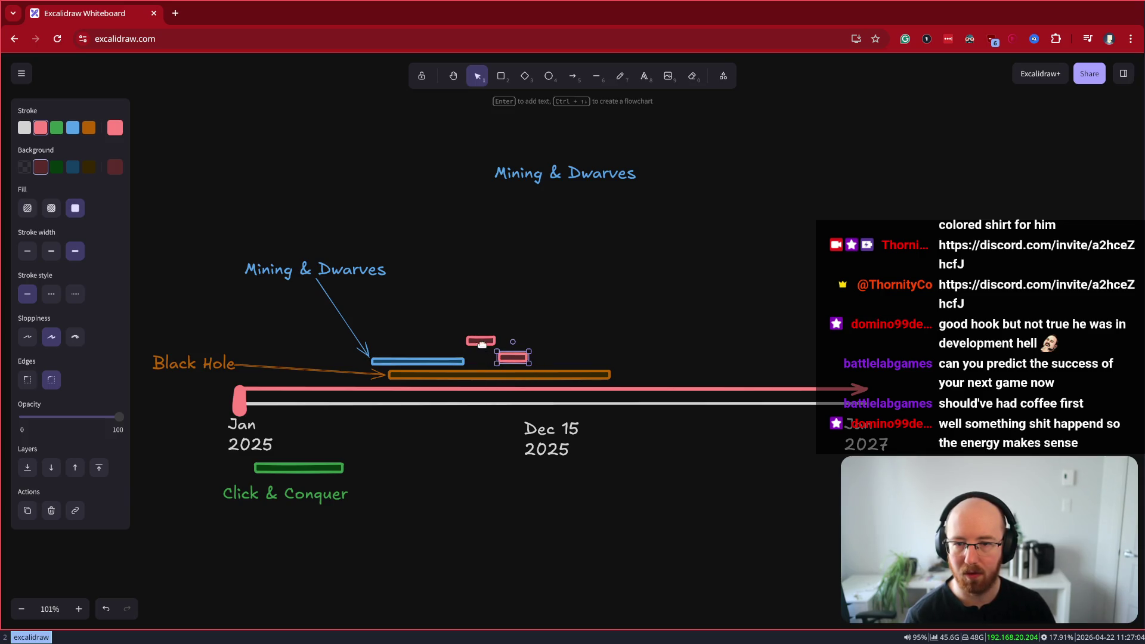
click(479, 342)
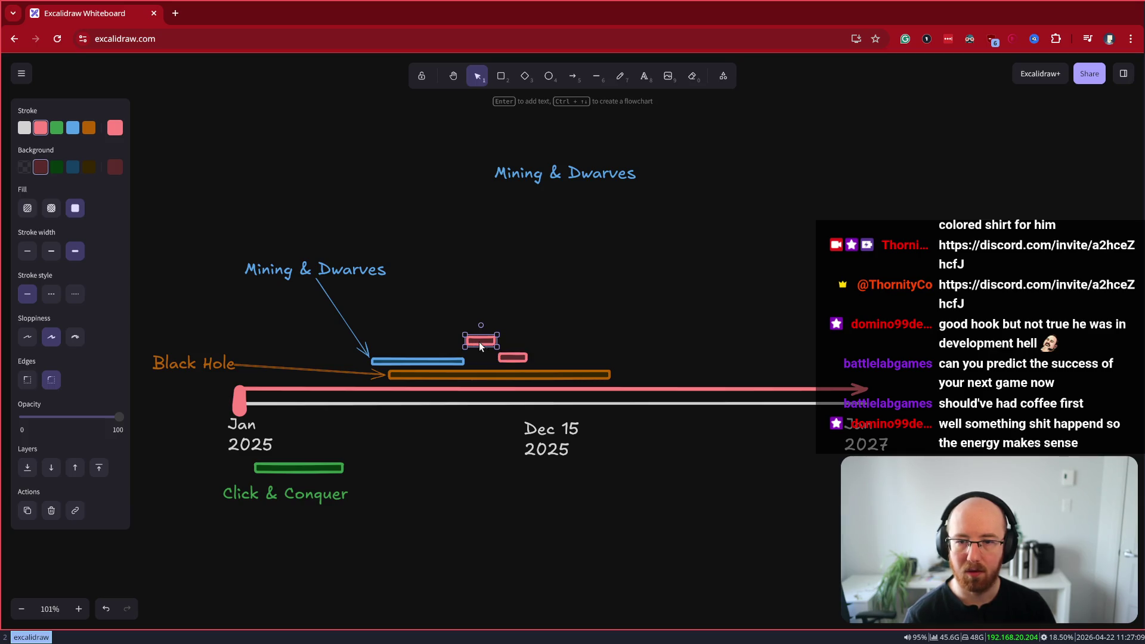
click(514, 358)
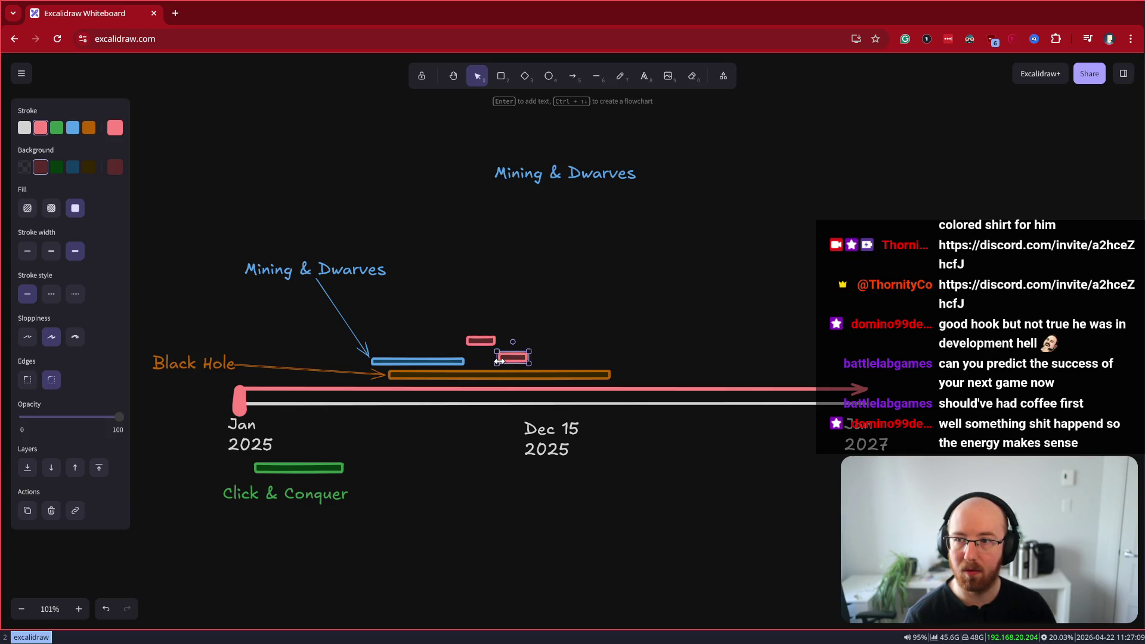
click(51, 208)
click(483, 344)
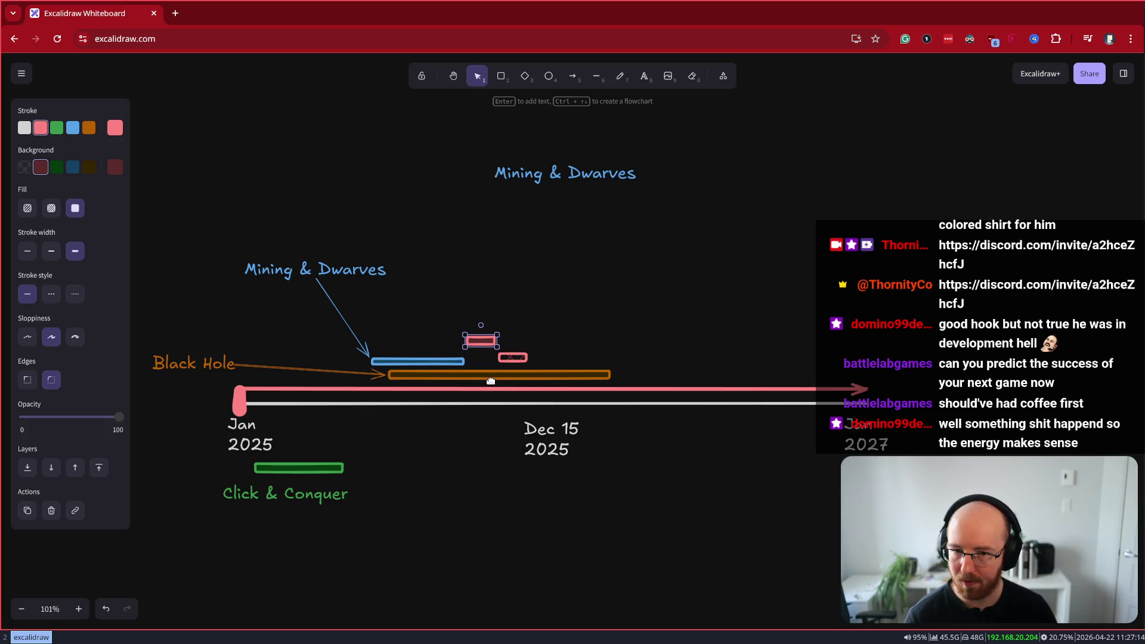
Zoom in on the timeline bars and draw a red arrow down toward the pink box
ctrl+scroll(491, 379, up, 2)
drag(511, 508, 599, 500)
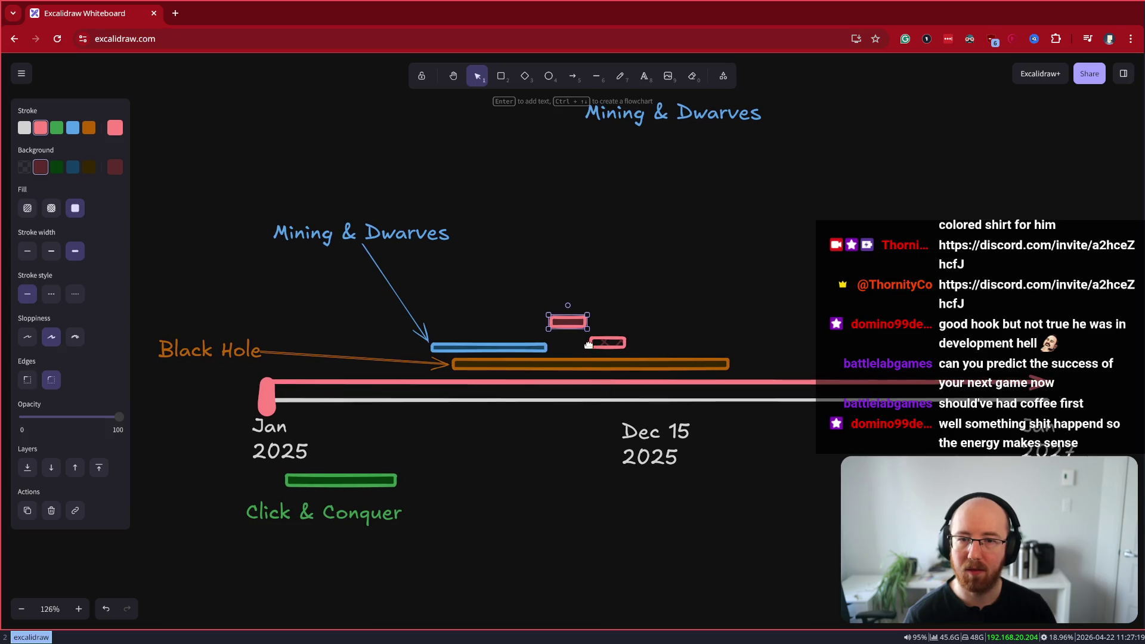
click(572, 75)
mouse_move(536, 206)
mouse_down()
mouse_move(565, 295)
mouse_move(570, 367)
mouse_move(569, 357)
mouse_up()
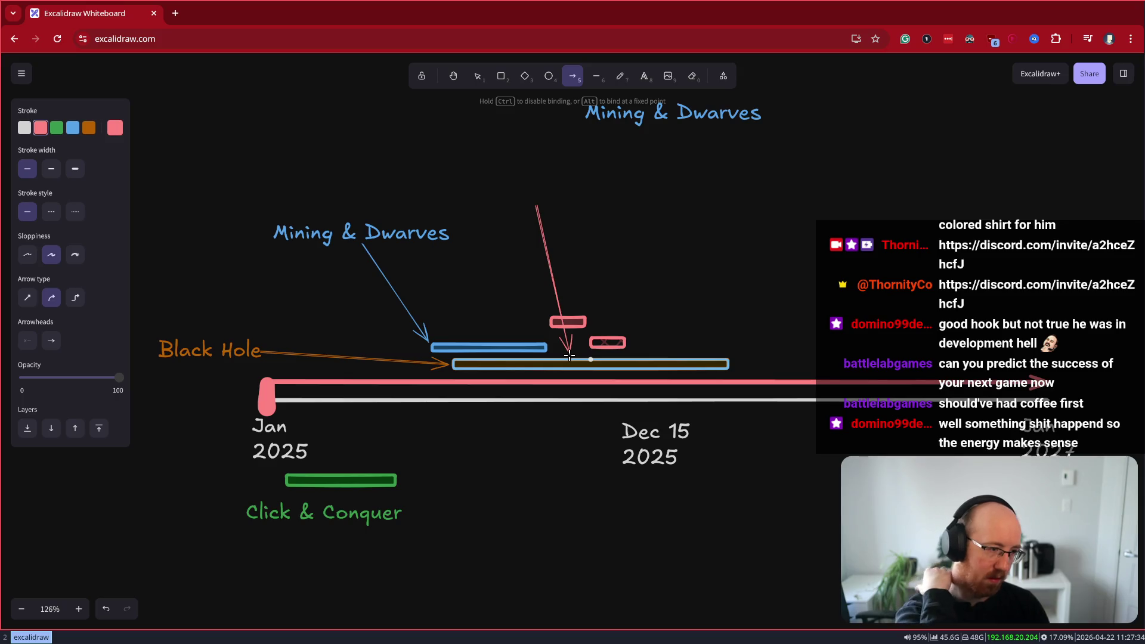
Delete the red arrow, then select the upper pink box and orange bar to inspect their styles
mouse_move(569, 356)
mouse_down()
mouse_move(576, 313)
mouse_move(560, 312)
mouse_move(588, 317)
mouse_move(606, 292)
mouse_move(557, 322)
mouse_move(626, 294)
mouse_move(617, 332)
mouse_move(576, 322)
mouse_move(603, 339)
mouse_move(547, 340)
mouse_move(550, 349)
mouse_move(552, 325)
mouse_move(162, 346)
mouse_move(599, 366)
mouse_move(566, 316)
mouse_up()
key(Delete)
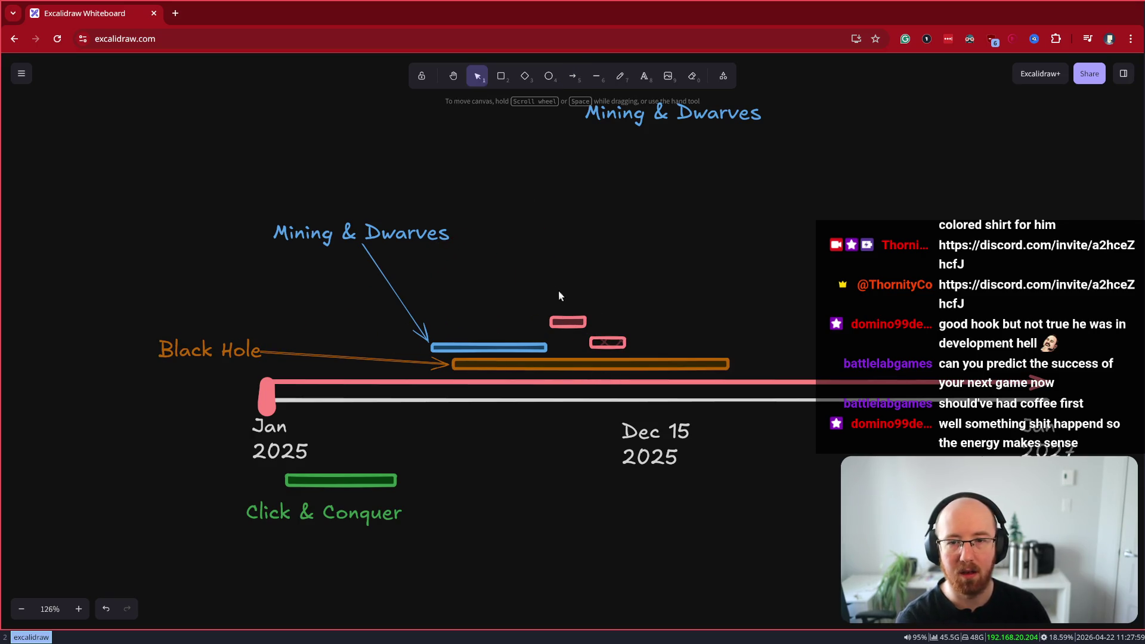
click(564, 317)
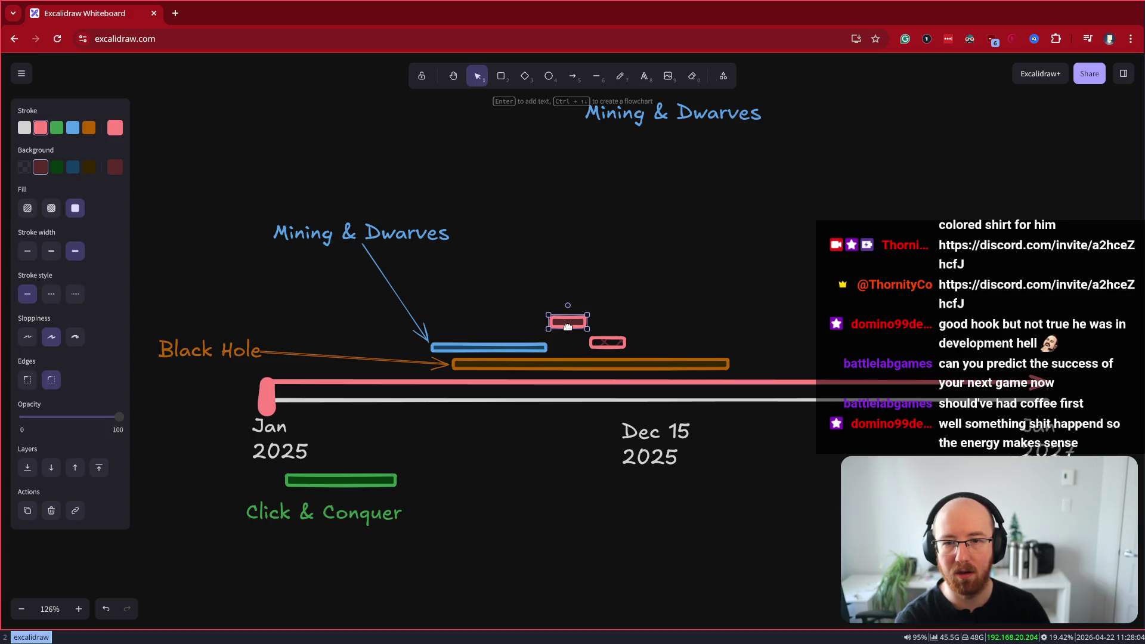
click(575, 366)
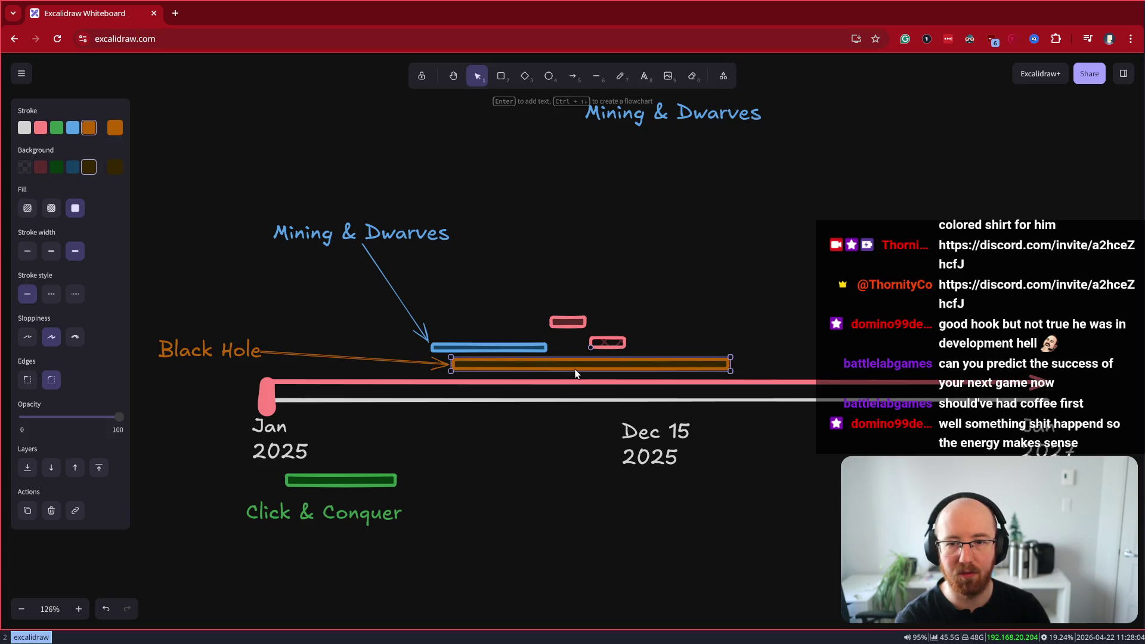
click(612, 529)
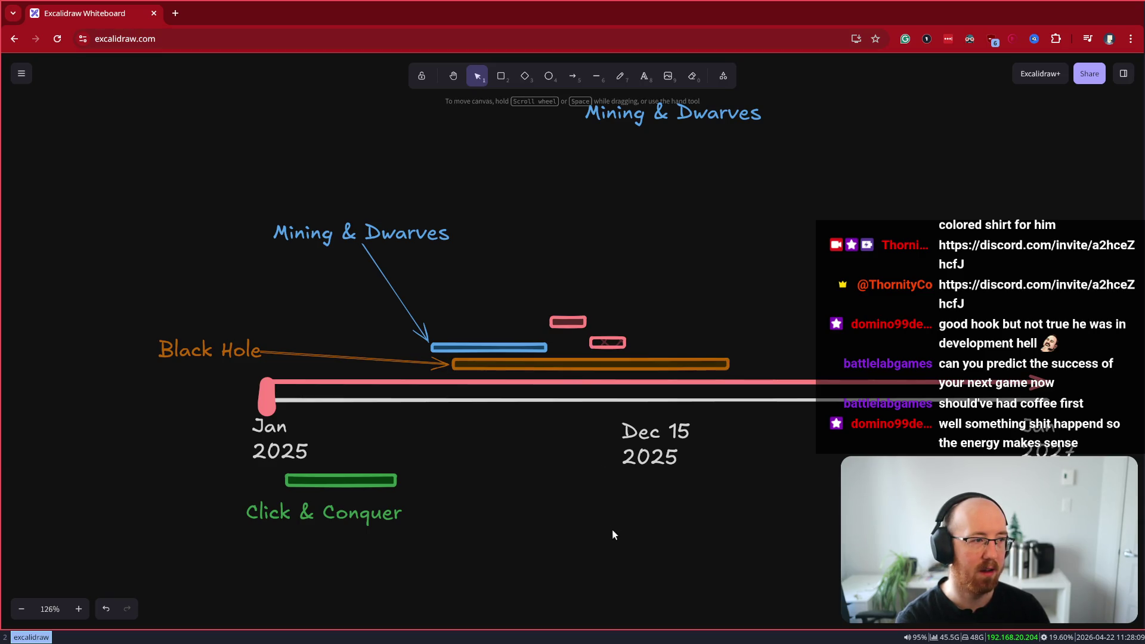
click(572, 362)
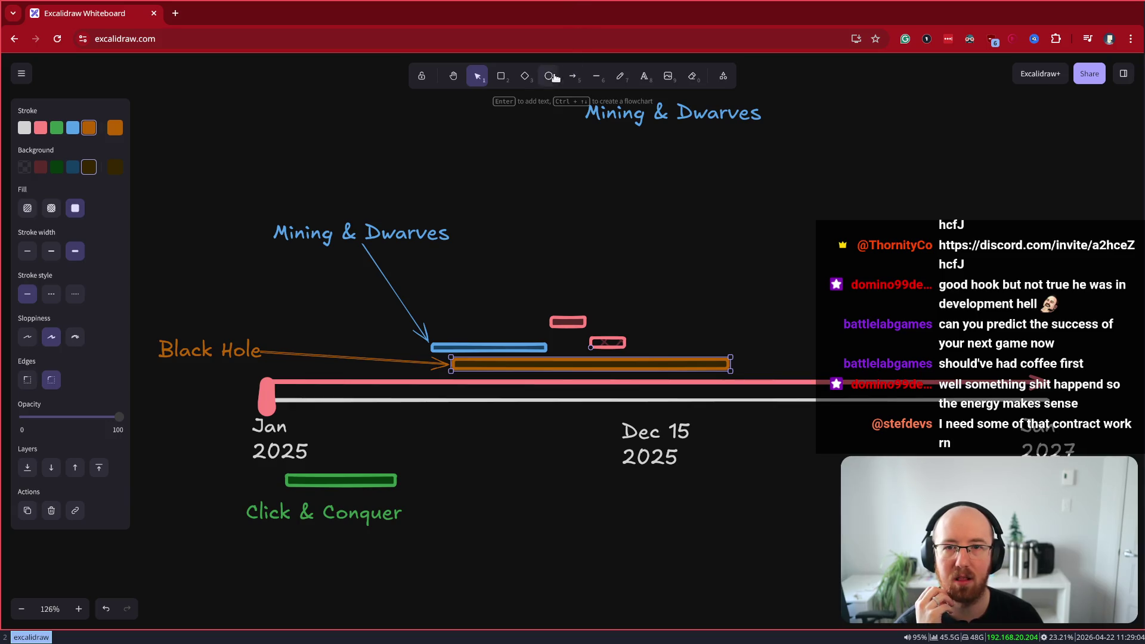
Draw a 30%-opacity, solid-fill rectangle column across the bars near Dec 15
click(501, 78)
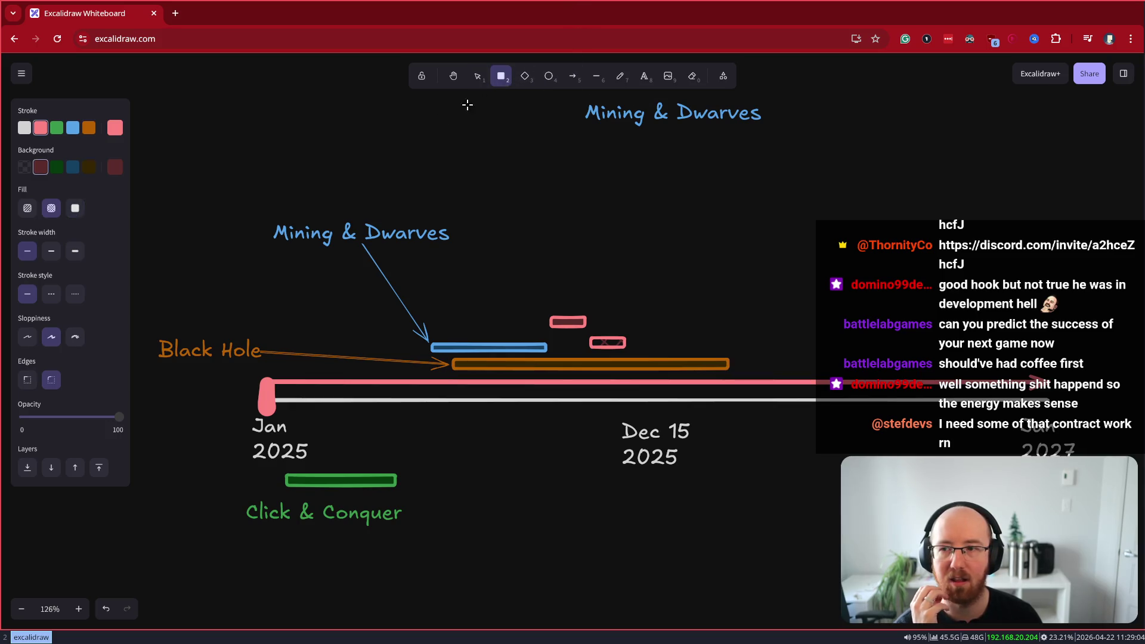
click(73, 127)
drag(57, 417, 52, 417)
drag(545, 292, 589, 471)
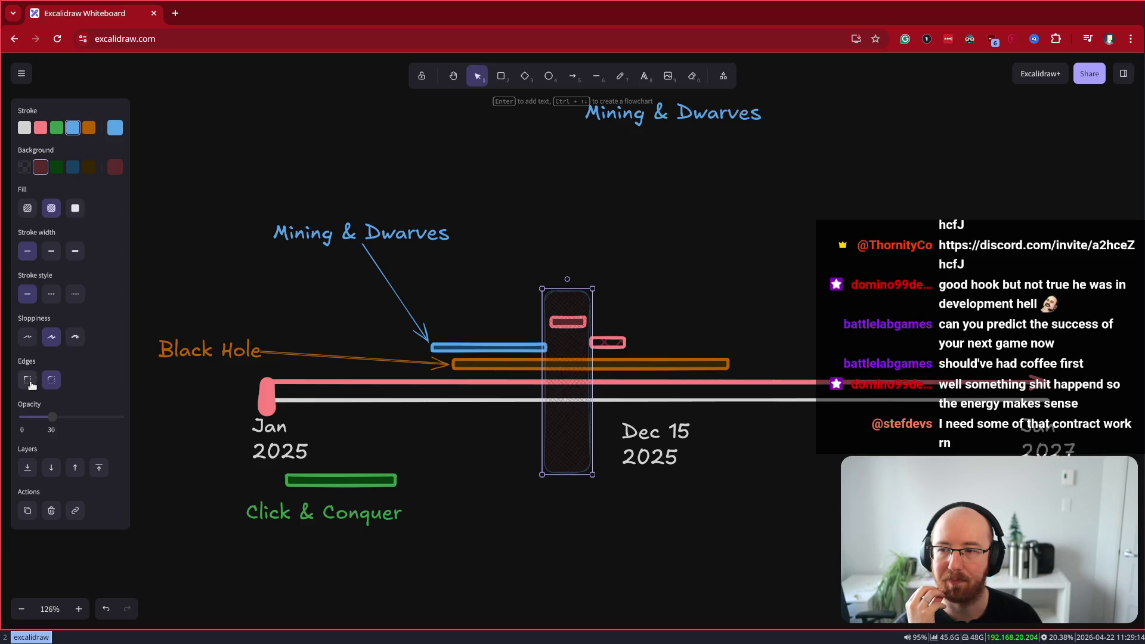
click(27, 208)
click(75, 210)
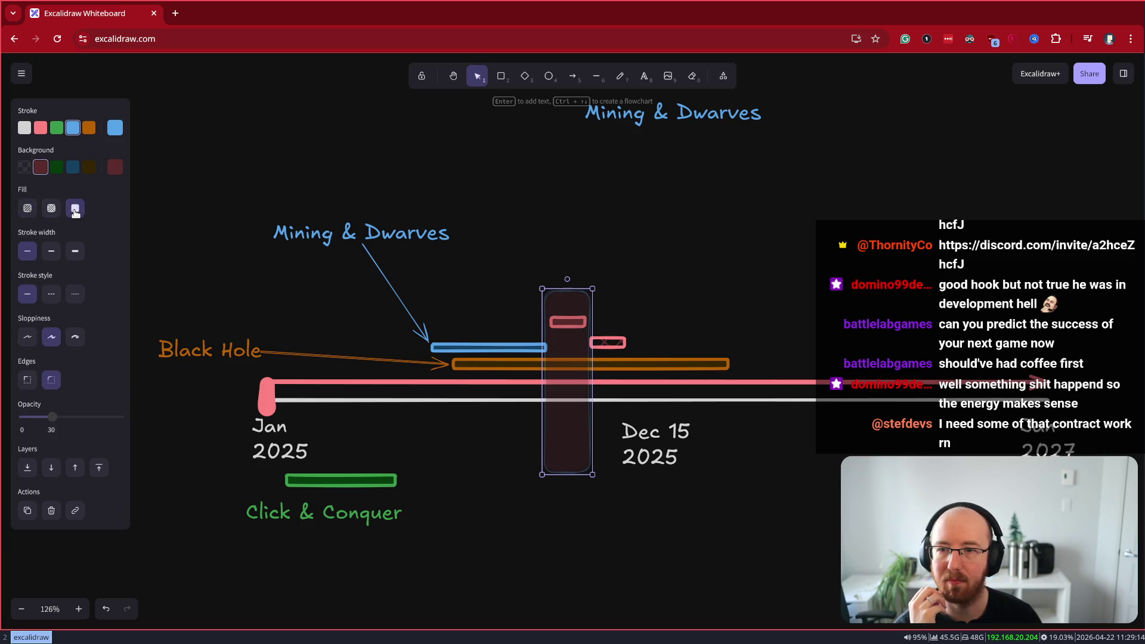
Change the column's outline to bright pink, after trying teal and deeper green shades
click(115, 127)
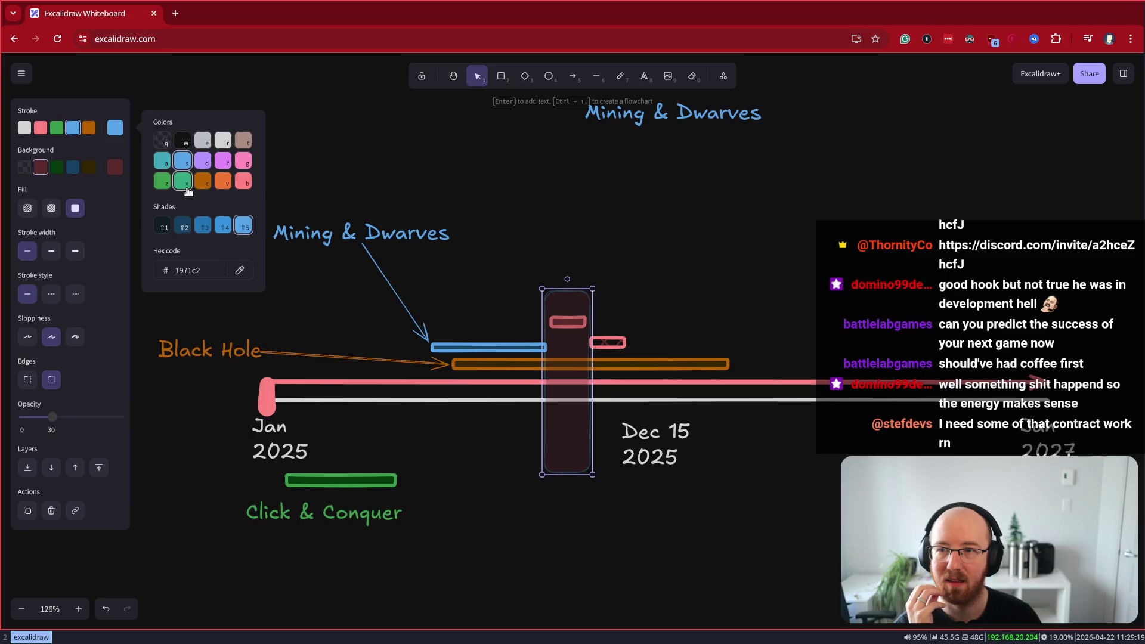
click(183, 182)
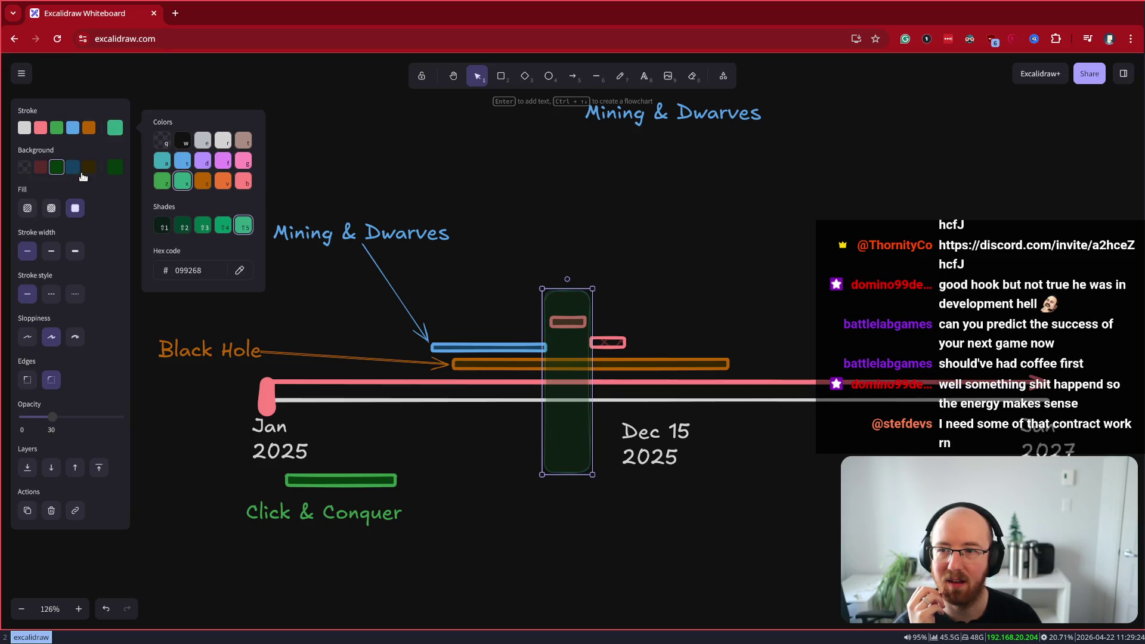
click(184, 226)
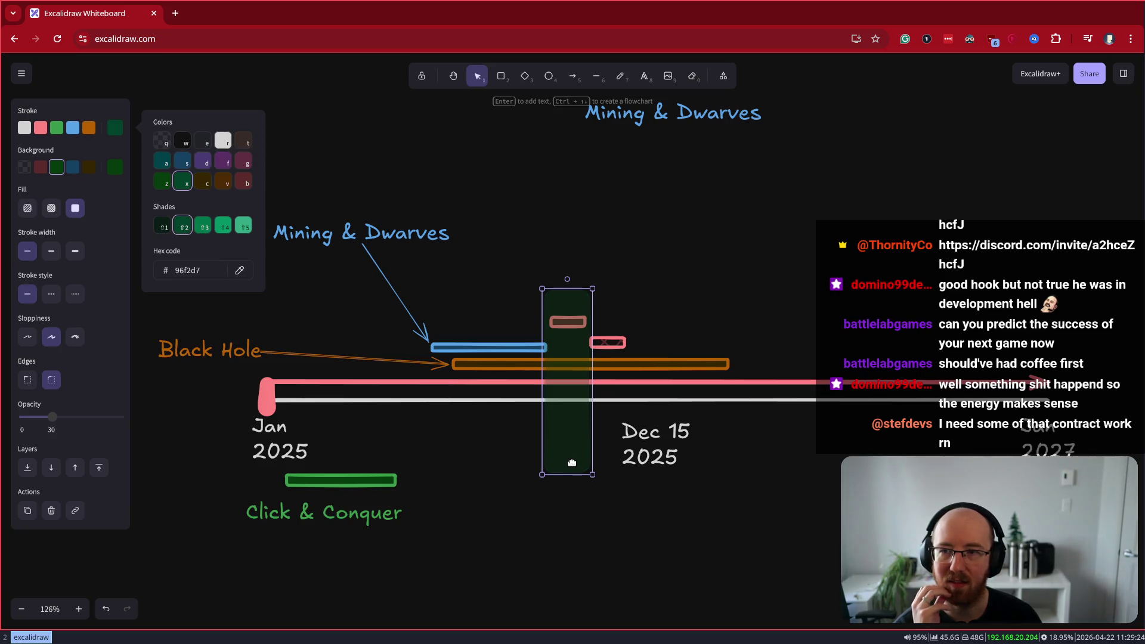
click(558, 421)
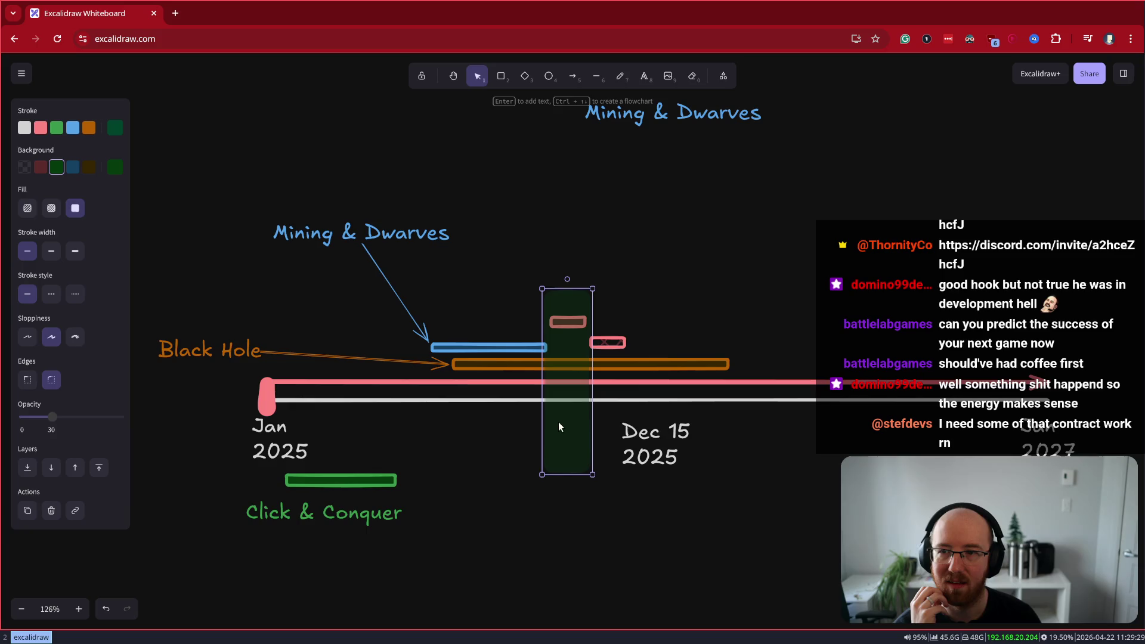
click(111, 129)
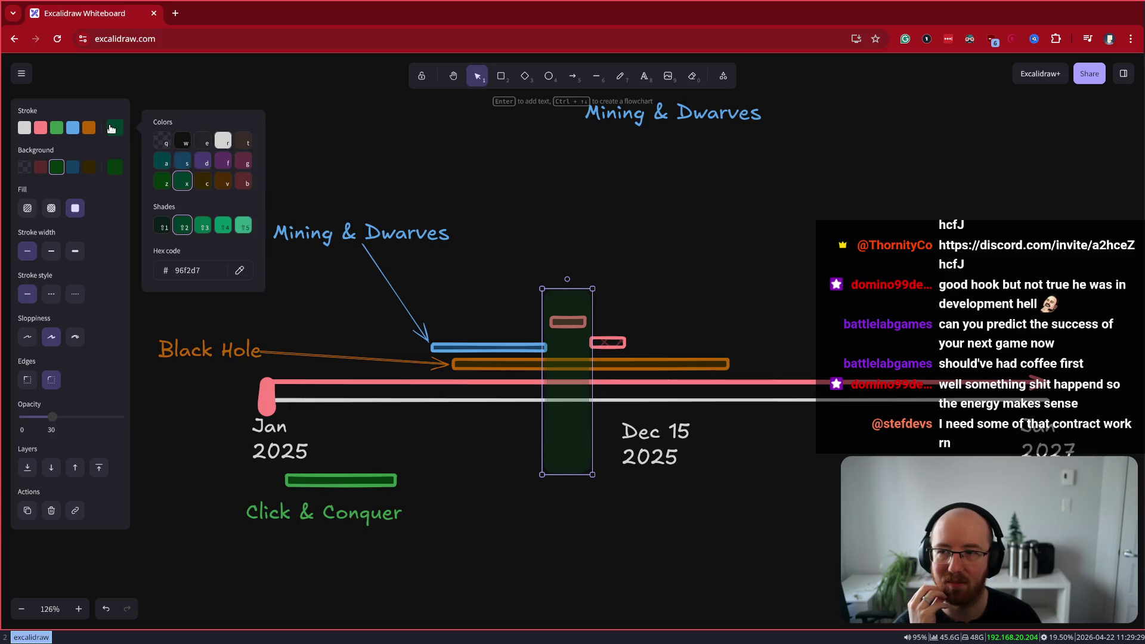
click(243, 161)
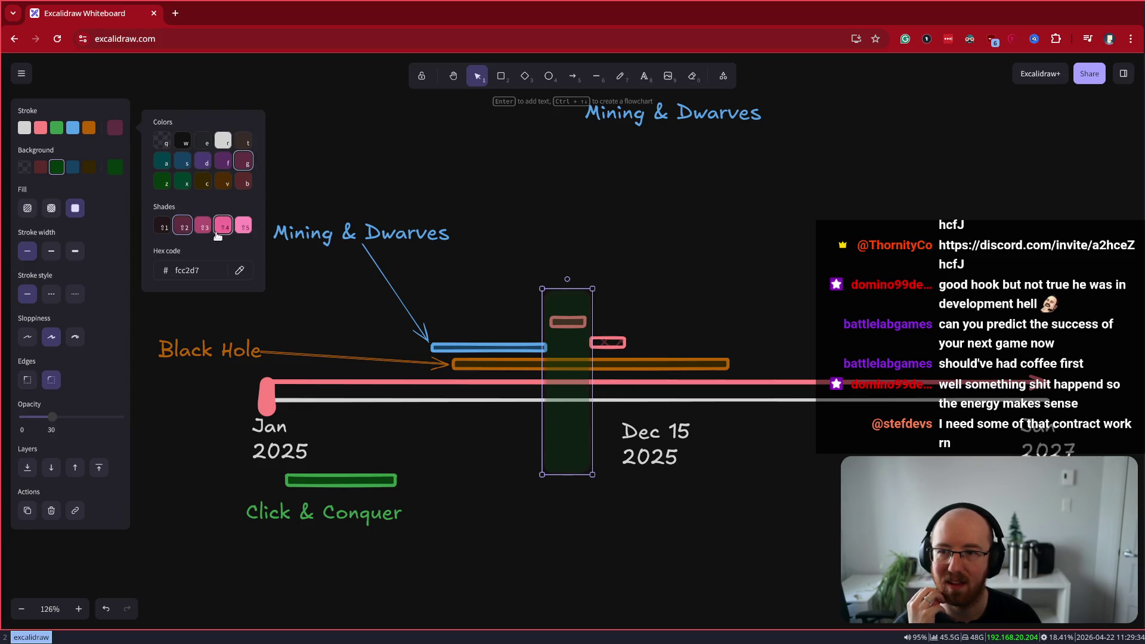
click(242, 225)
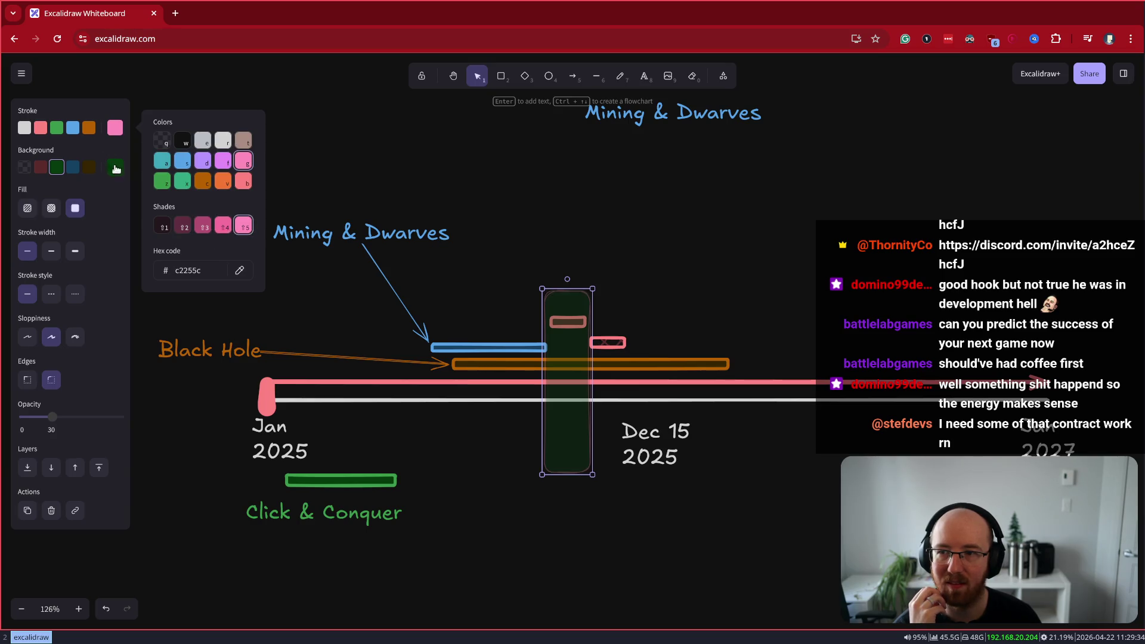
Make the column's fill bright pink and reselect the column
click(115, 167)
click(244, 201)
click(243, 265)
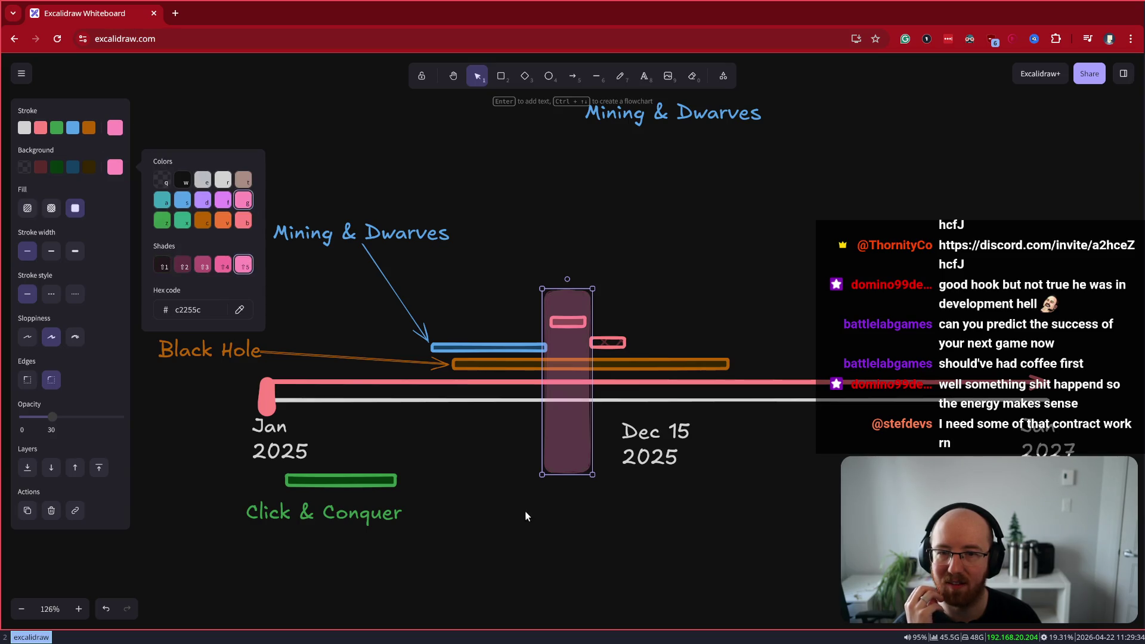
click(573, 541)
click(573, 448)
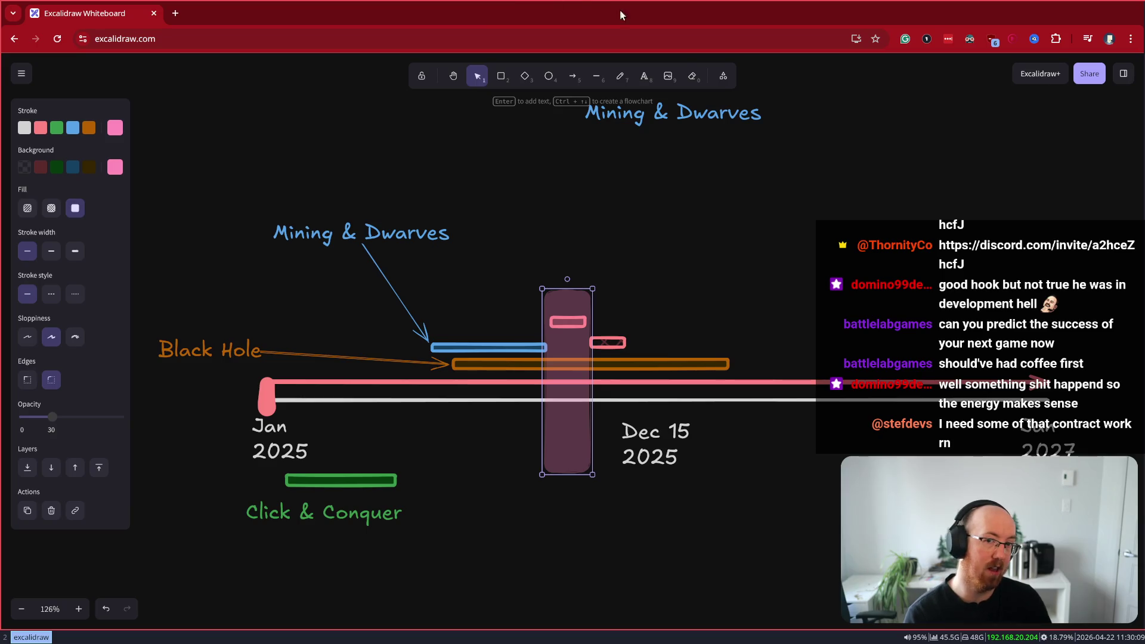
Delete the extra top Mining & Dwarves label and draw a thick, fully opaque blue arrow toward Dec 15 2025
click(703, 115)
key(Delete)
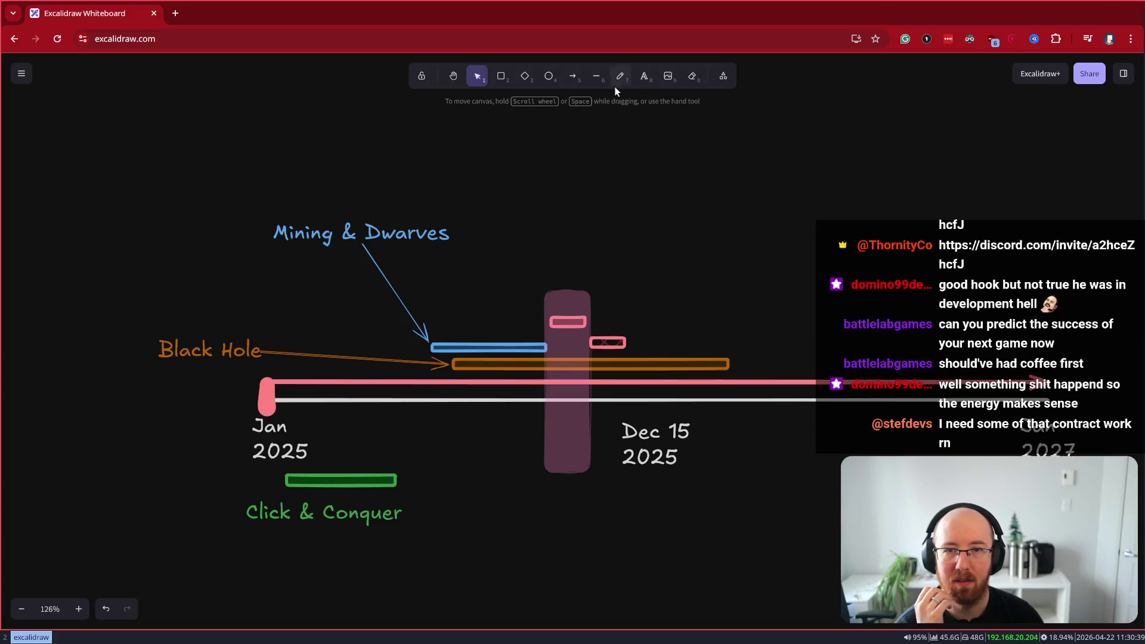
click(574, 78)
mouse_move(613, 187)
mouse_down()
mouse_move(666, 245)
mouse_move(687, 351)
mouse_move(661, 421)
mouse_up()
click(73, 127)
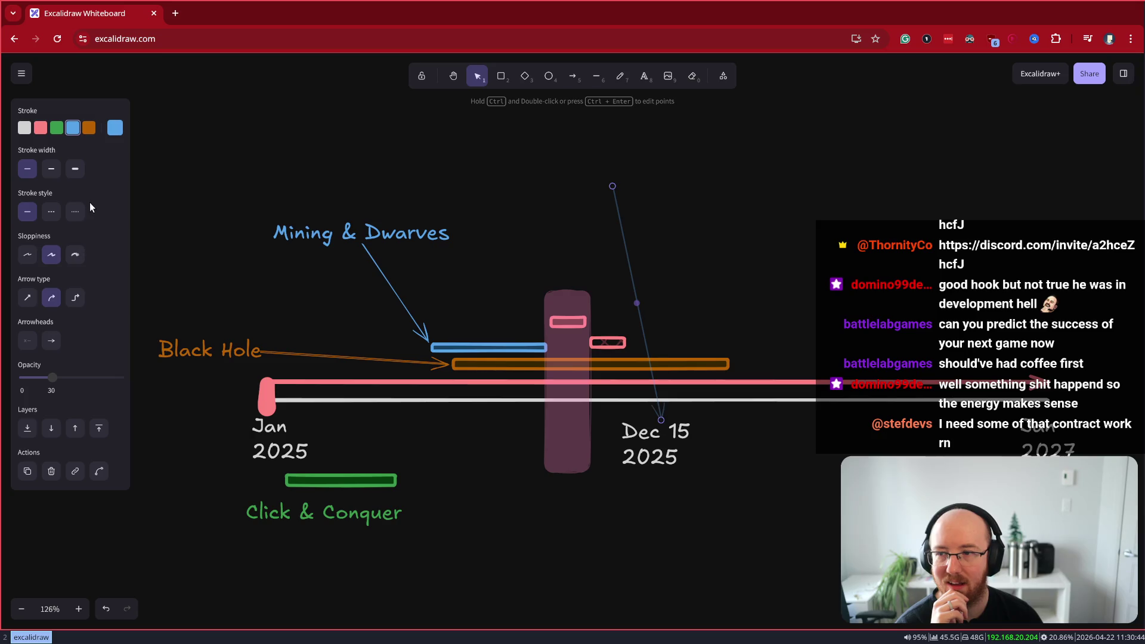
click(75, 172)
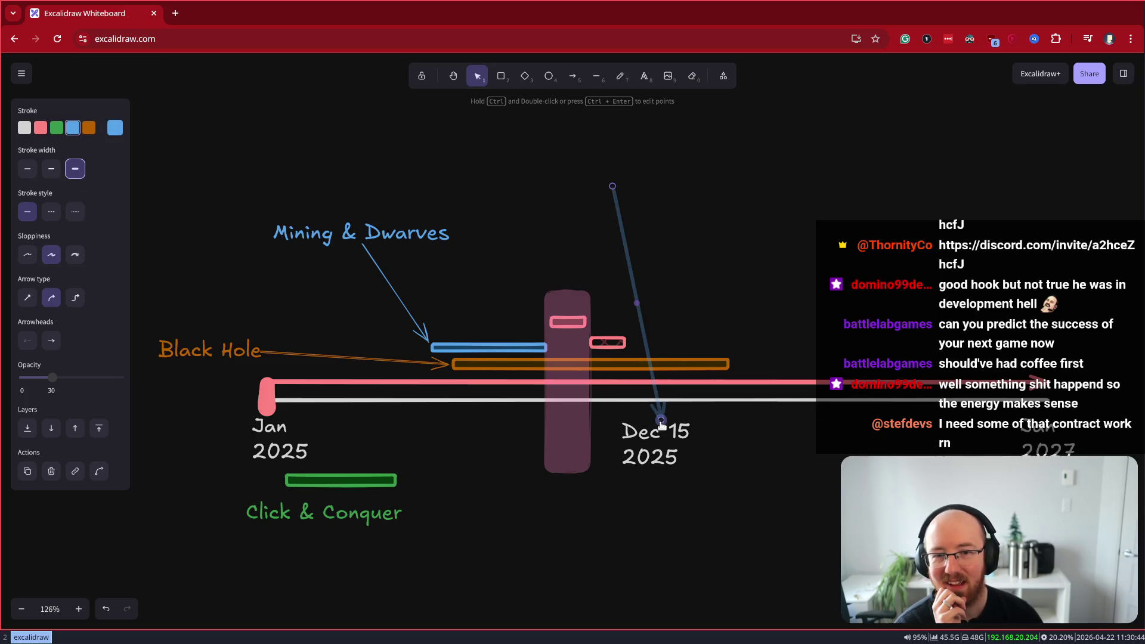
drag(50, 382, 123, 379)
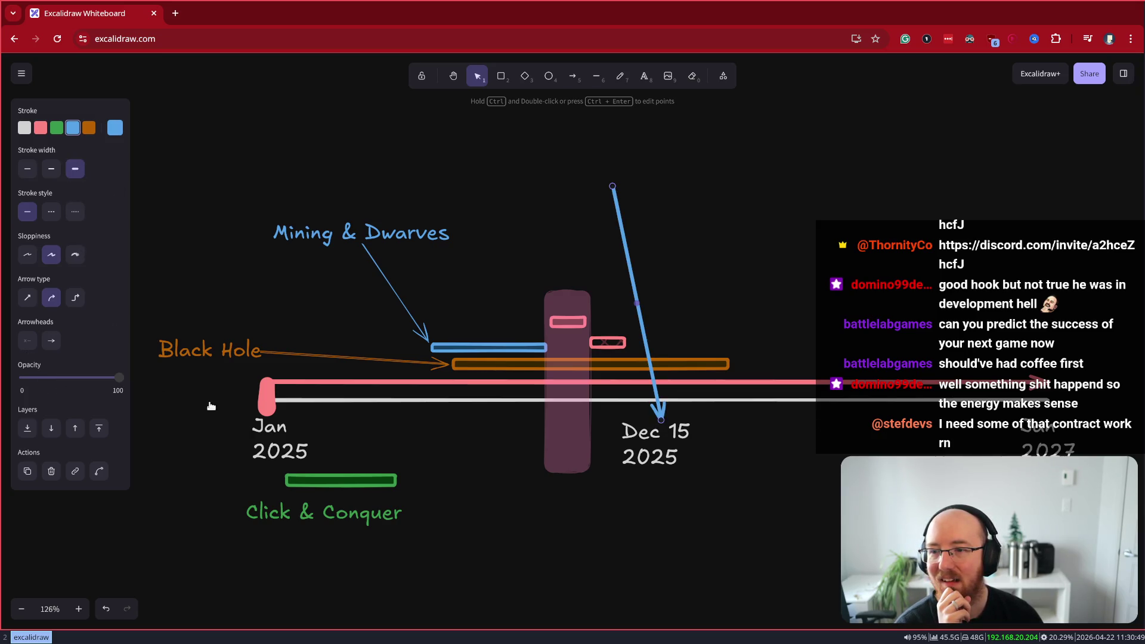
Stretch the blue arrow's tip along the timeline toward Jan 2027, then delete the arrow
drag(661, 421, 655, 387)
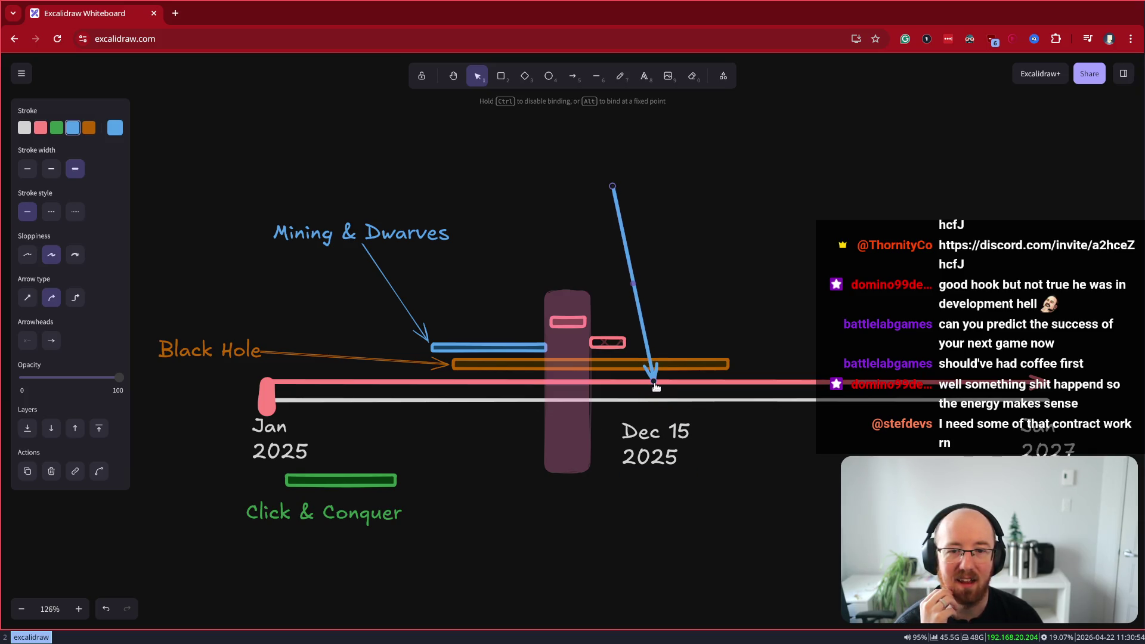
mouse_move(655, 386)
mouse_down()
mouse_move(1014, 364)
mouse_move(1051, 385)
mouse_move(627, 383)
mouse_move(659, 385)
mouse_up()
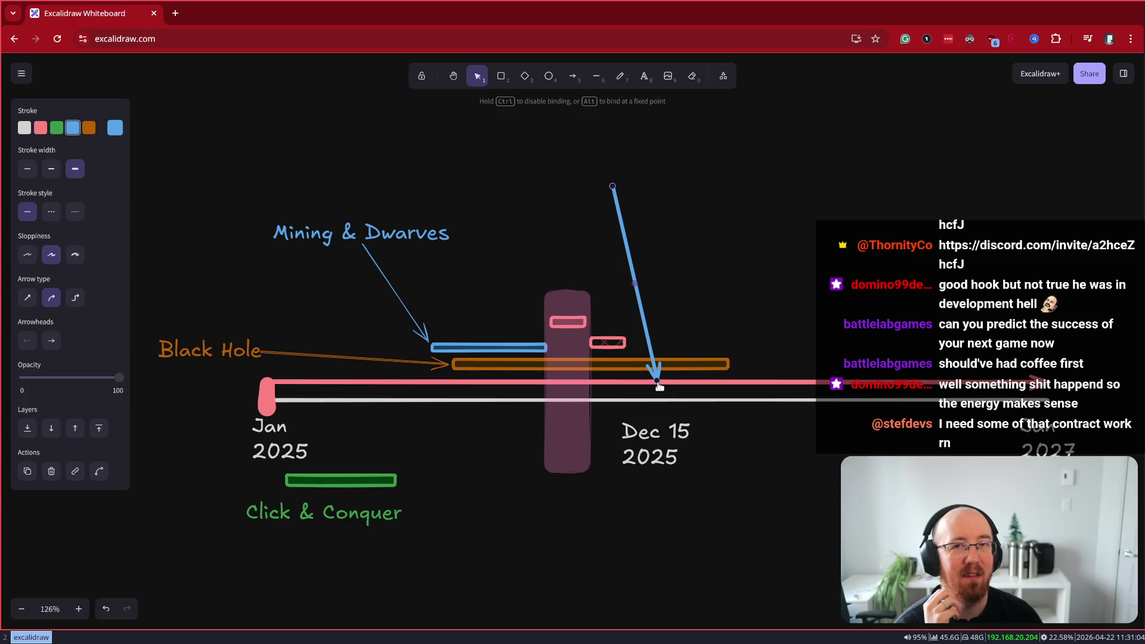
mouse_move(659, 385)
mouse_down()
mouse_move(1067, 383)
mouse_move(954, 342)
mouse_move(721, 388)
mouse_move(662, 387)
mouse_move(1067, 382)
mouse_move(871, 412)
mouse_move(667, 406)
mouse_move(648, 389)
mouse_move(1133, 382)
mouse_move(1111, 380)
mouse_move(1124, 376)
mouse_up()
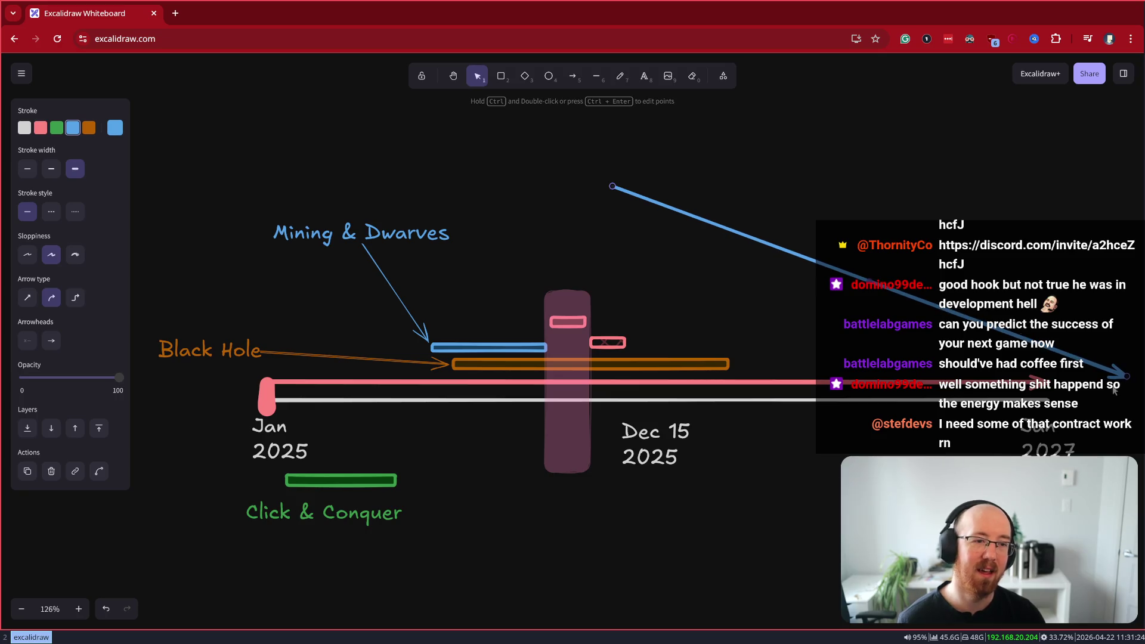
ctrl+scroll(1104, 446, down, 2)
mouse_move(1093, 419)
mouse_down()
mouse_move(748, 388)
mouse_move(792, 356)
mouse_move(875, 351)
mouse_move(308, 369)
mouse_move(354, 357)
mouse_move(1023, 352)
mouse_up()
mouse_move(938, 475)
mouse_down()
mouse_move(641, 466)
mouse_move(639, 498)
mouse_up()
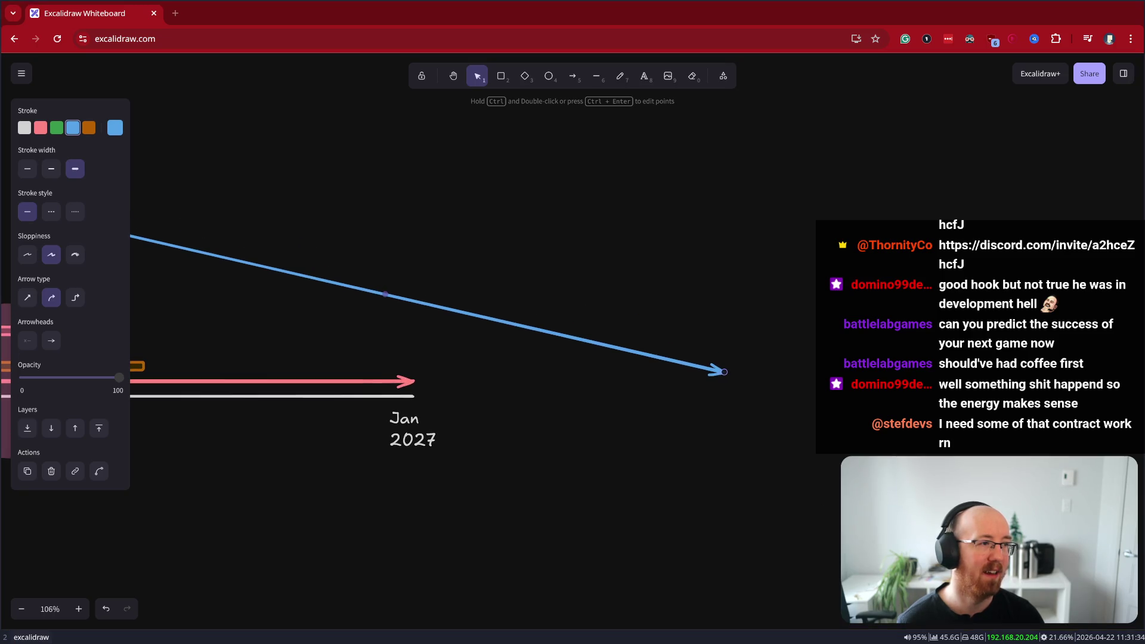
drag(459, 445, 860, 434)
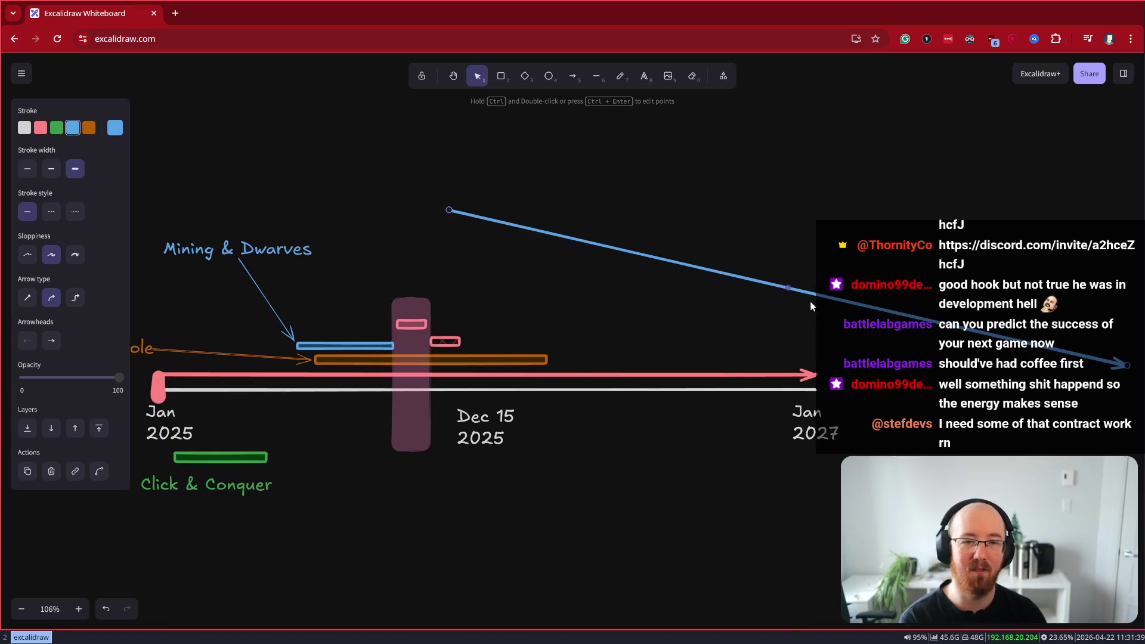
key(Delete)
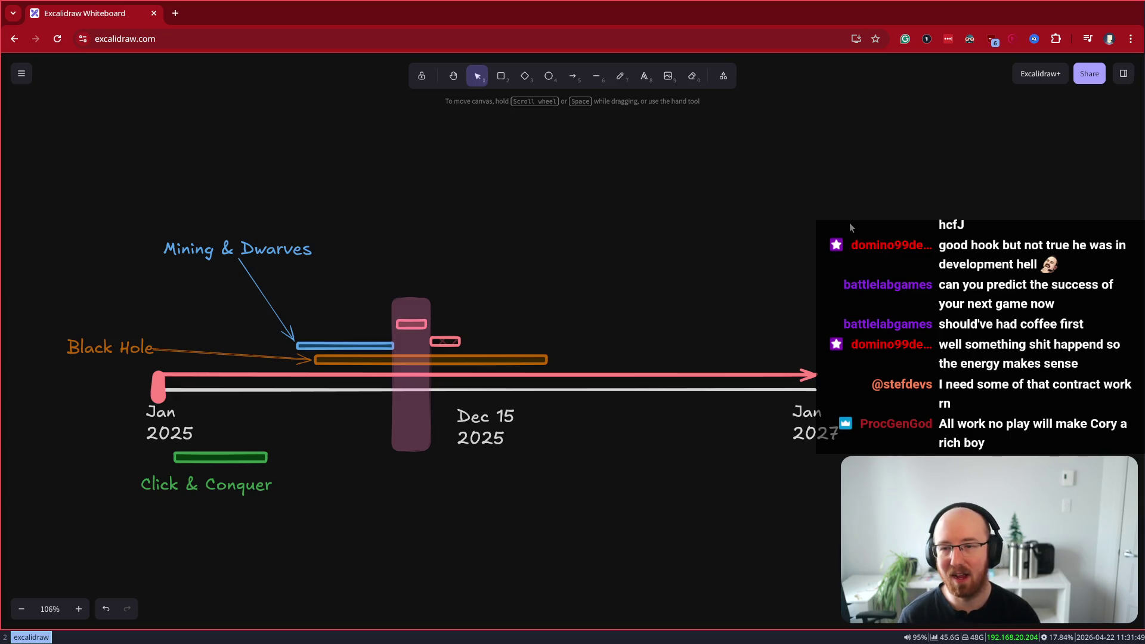
Copy the blue bar to the right of the pink column and trim the copy's left end
mouse_move(361, 347)
mouse_down()
mouse_move(632, 334)
mouse_move(561, 342)
mouse_up()
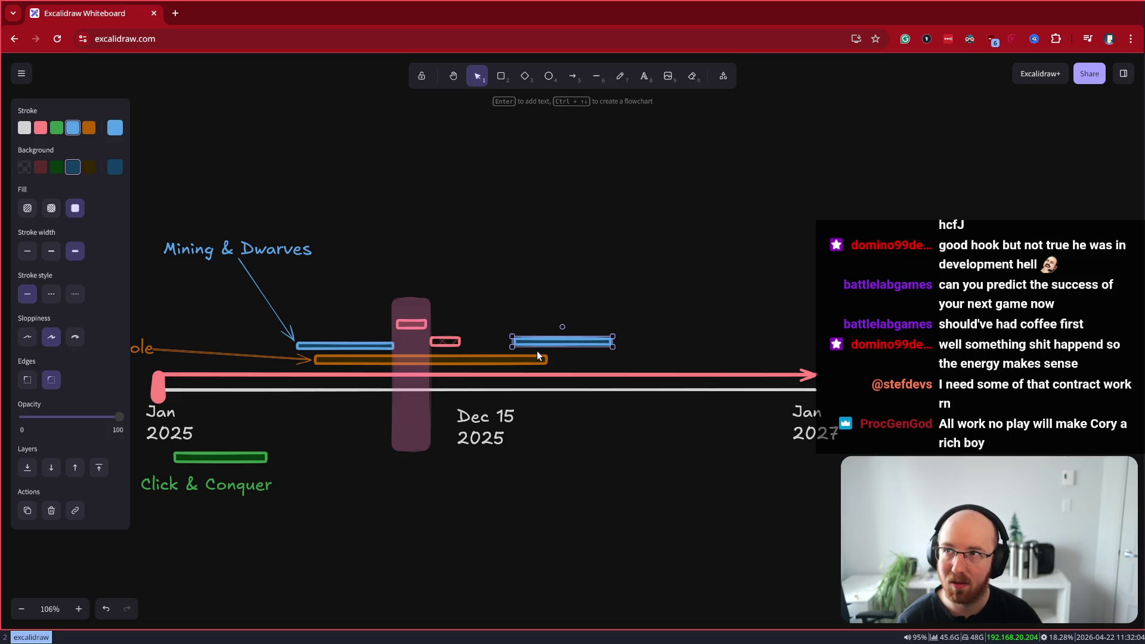
drag(512, 339, 533, 339)
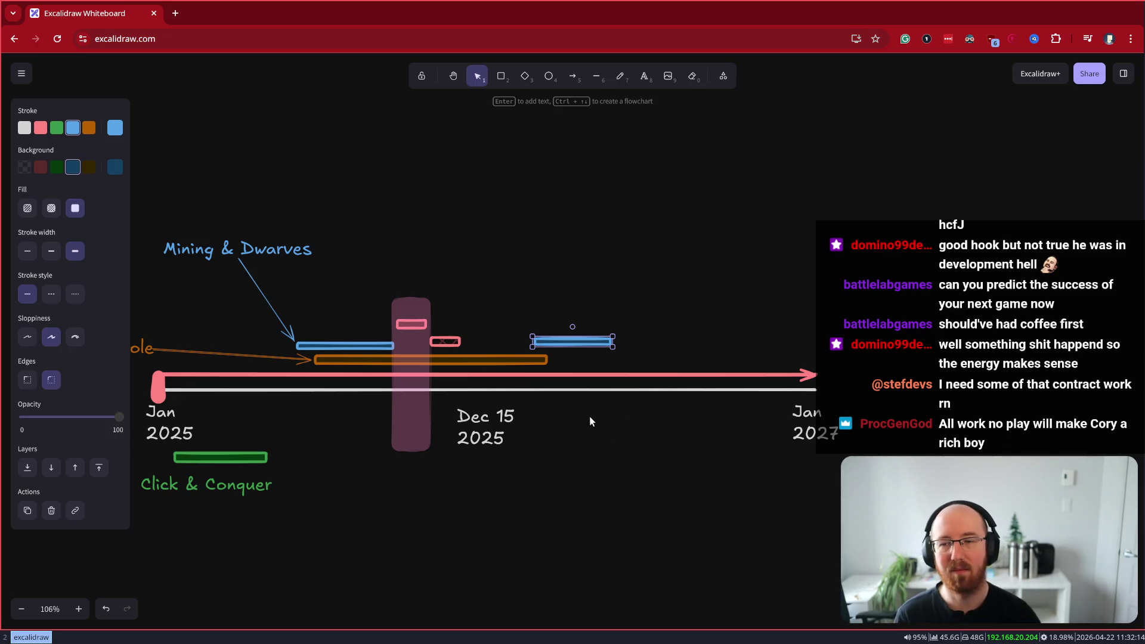
click(600, 506)
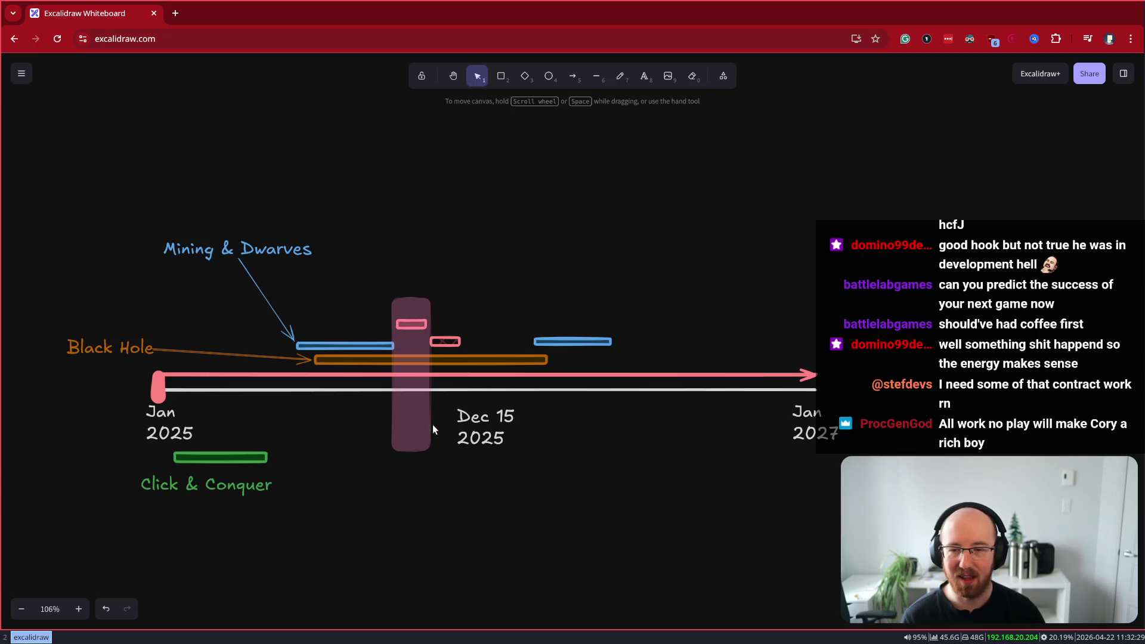
click(413, 420)
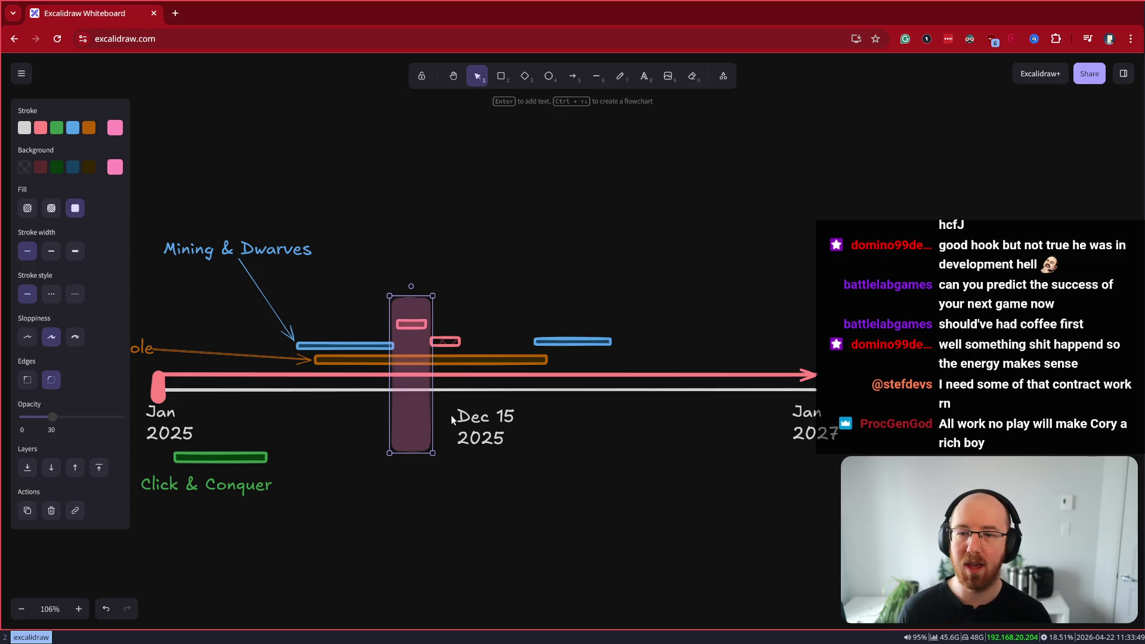
scroll(419, 531, left, 2)
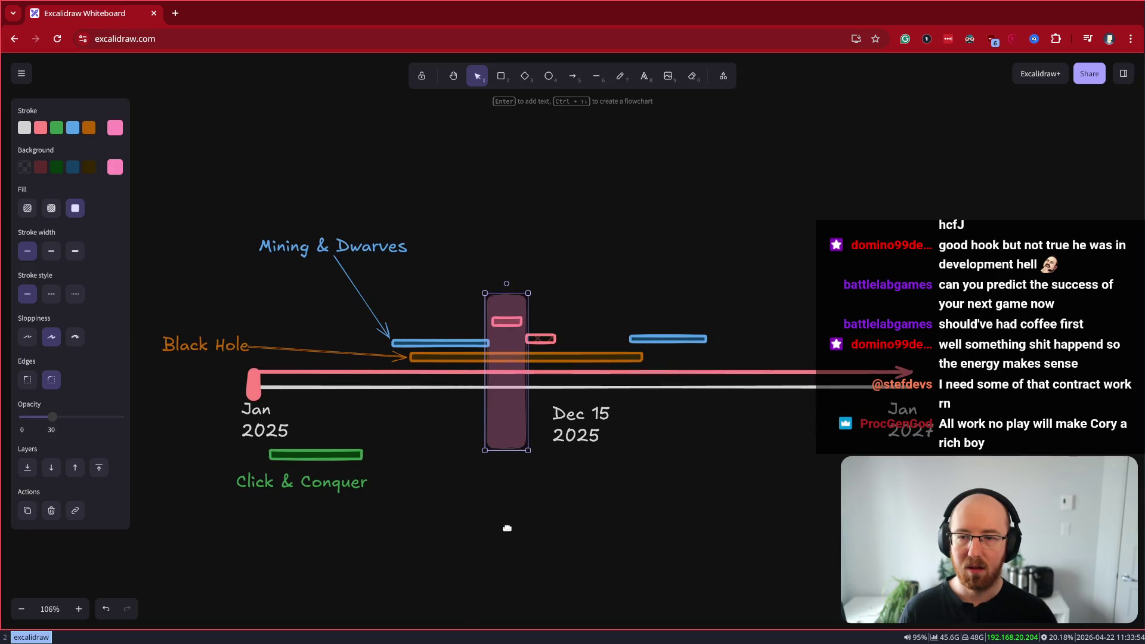
Pull the orange Black Hole bar's right edge left so it ends just past the pink column
click(461, 360)
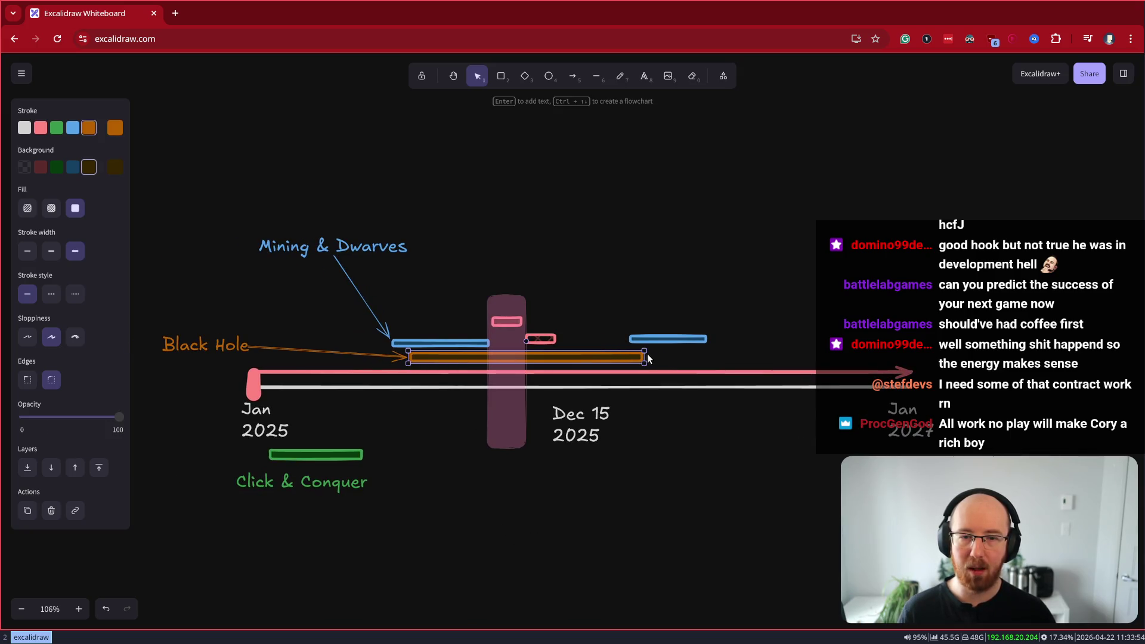
mouse_move(645, 357)
mouse_down()
mouse_move(501, 362)
mouse_move(617, 370)
mouse_move(587, 371)
mouse_up()
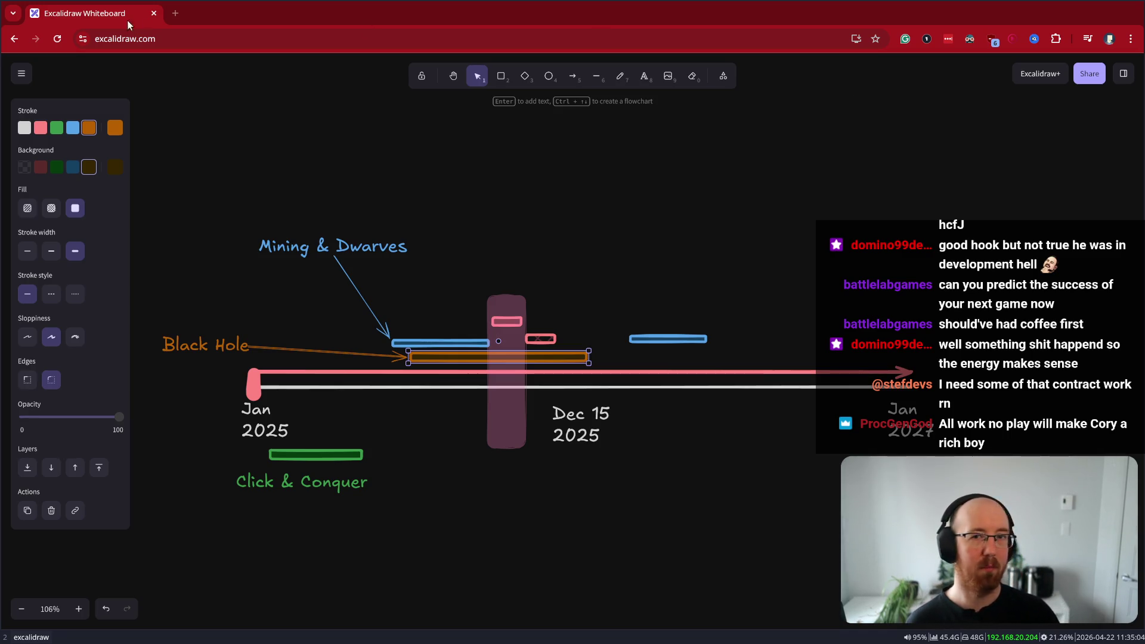
Open a new browser window beside the whiteboard showing the indie developer's YouTube channel
click(174, 16)
drag(179, 14, 235, 85)
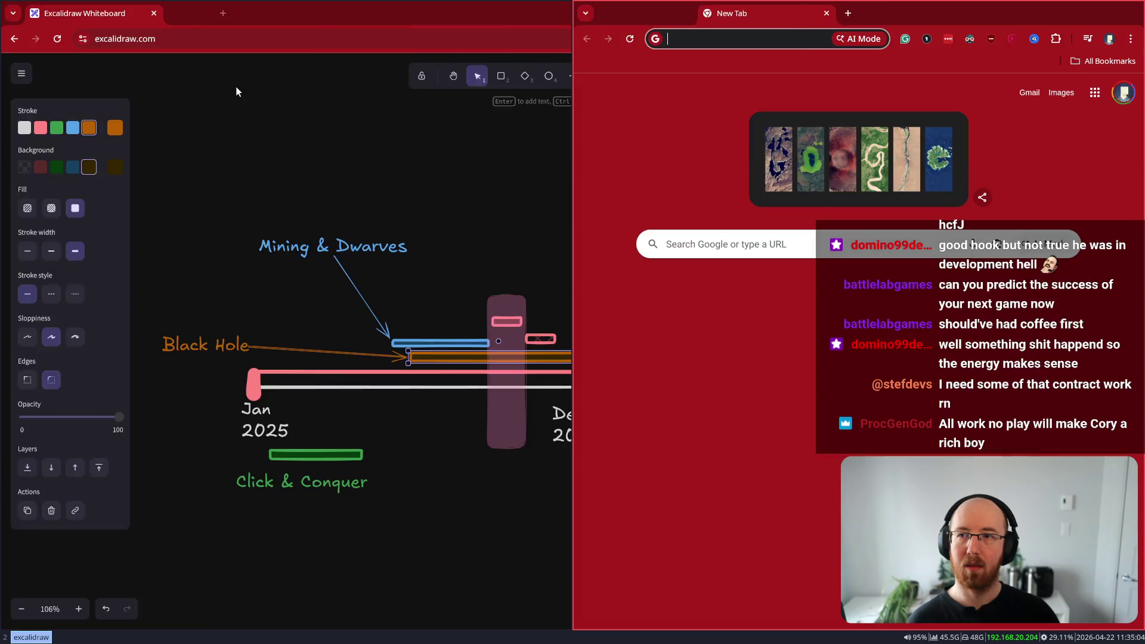
text(thomas)
key(Return)
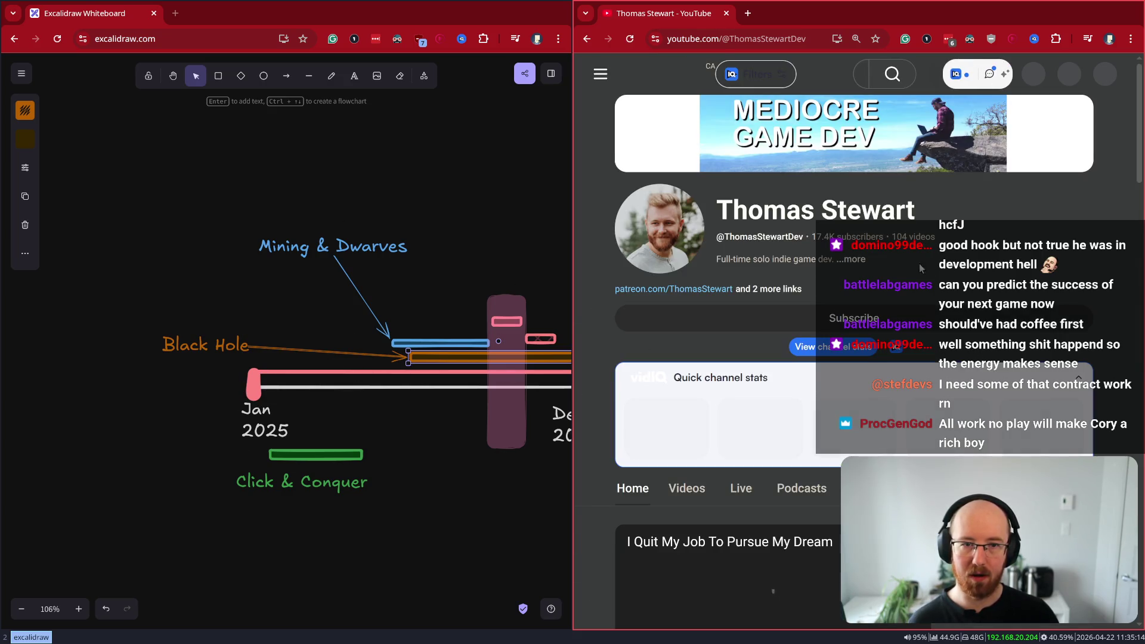
Maximize the channel page, scroll through its videos, then tile the window beside the whiteboard
key(super+f)
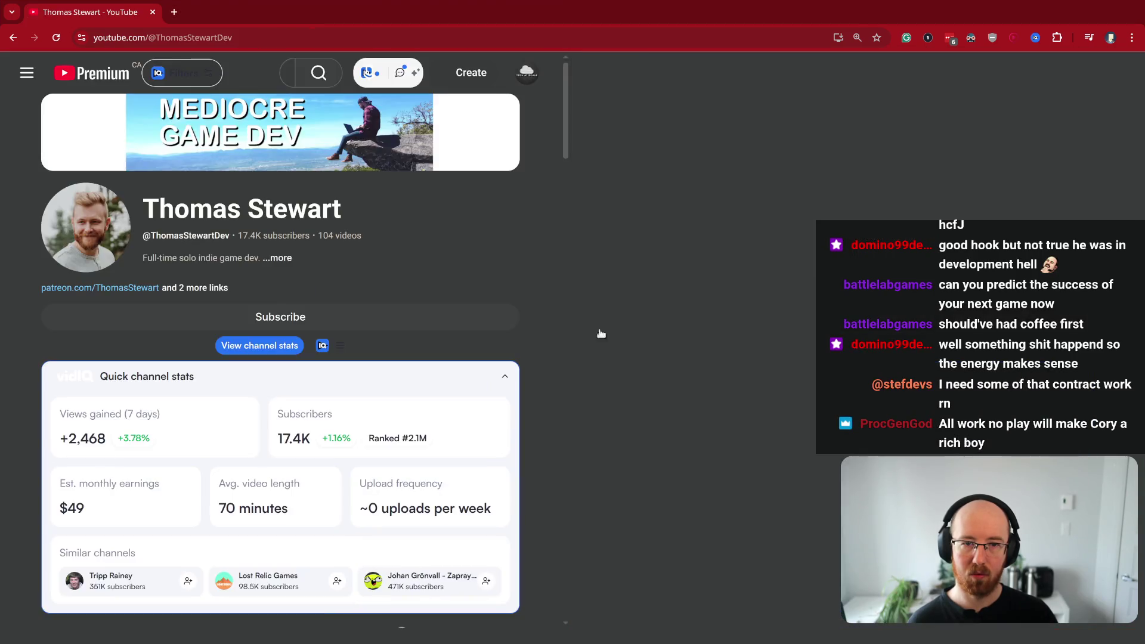
scroll(239, 513, down, 10)
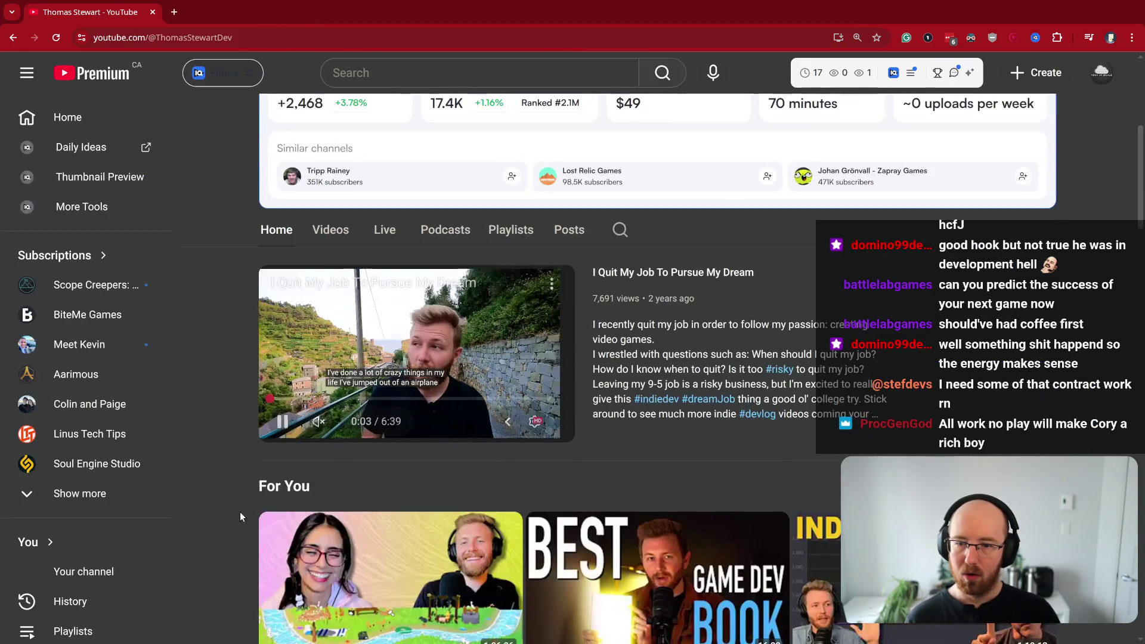
scroll(480, 486, down, 6)
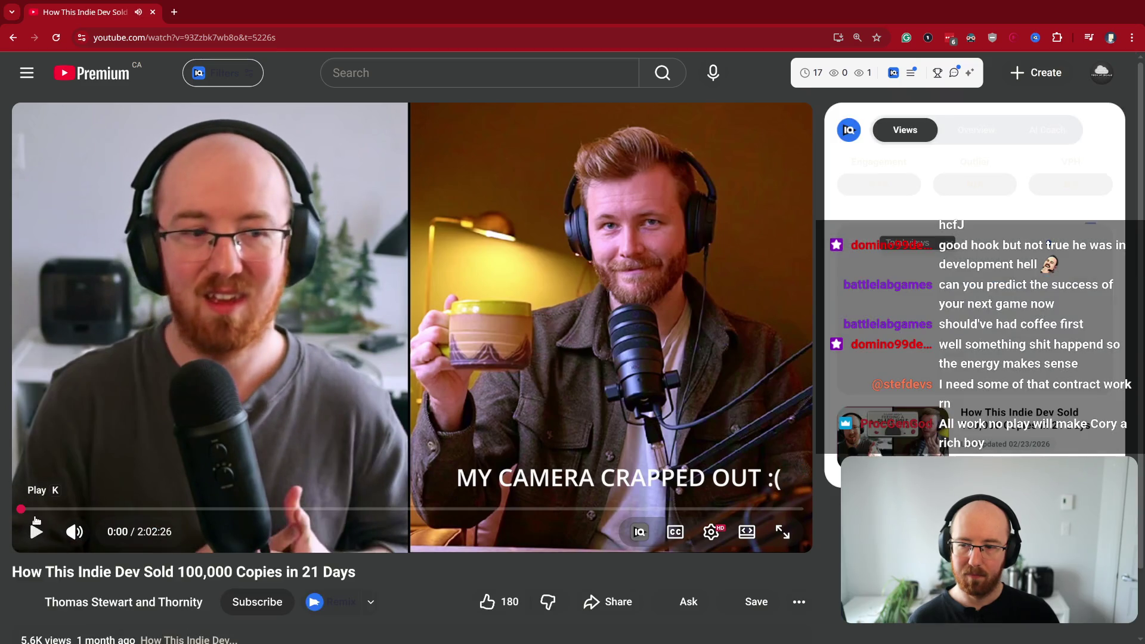
key(super+f)
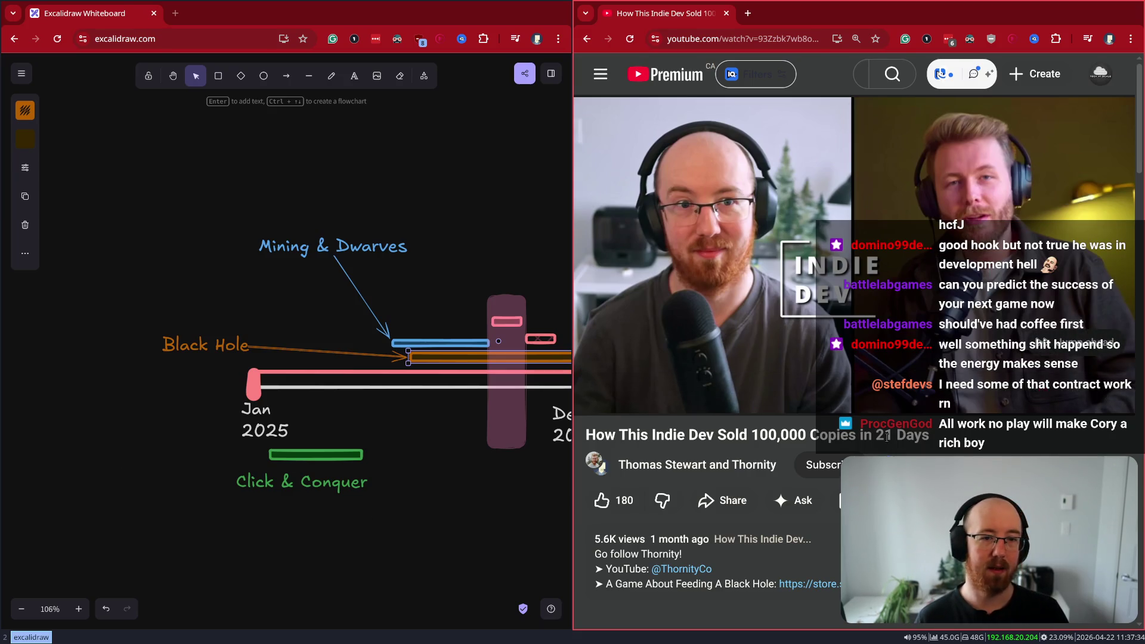
Start the interview video and look through its playback speed settings
drag(370, 523, 256, 521)
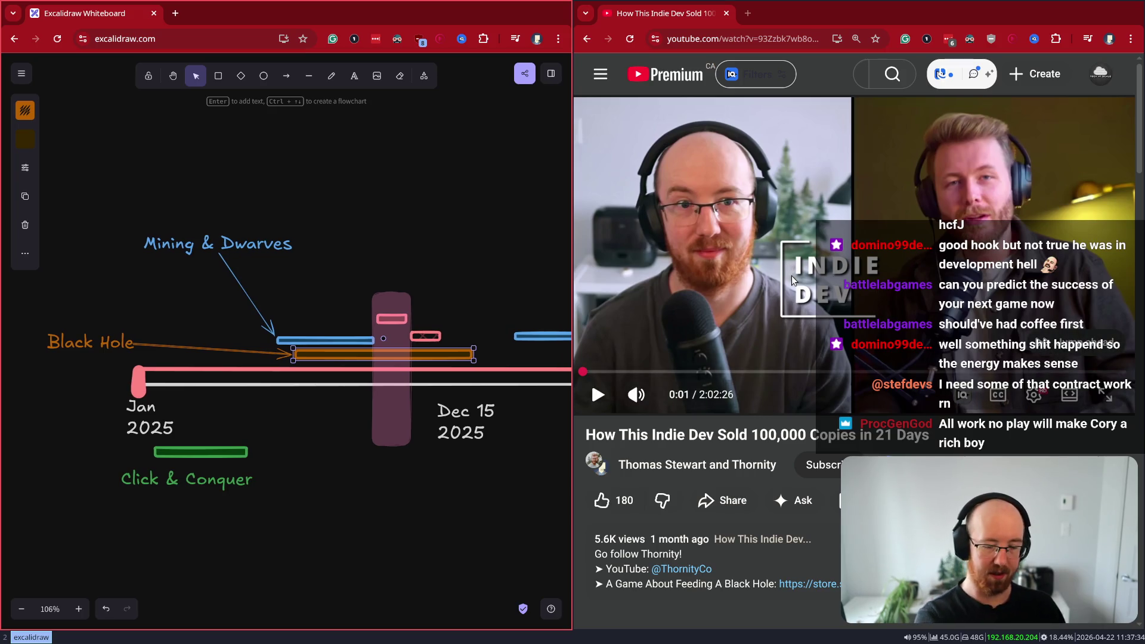
click(833, 262)
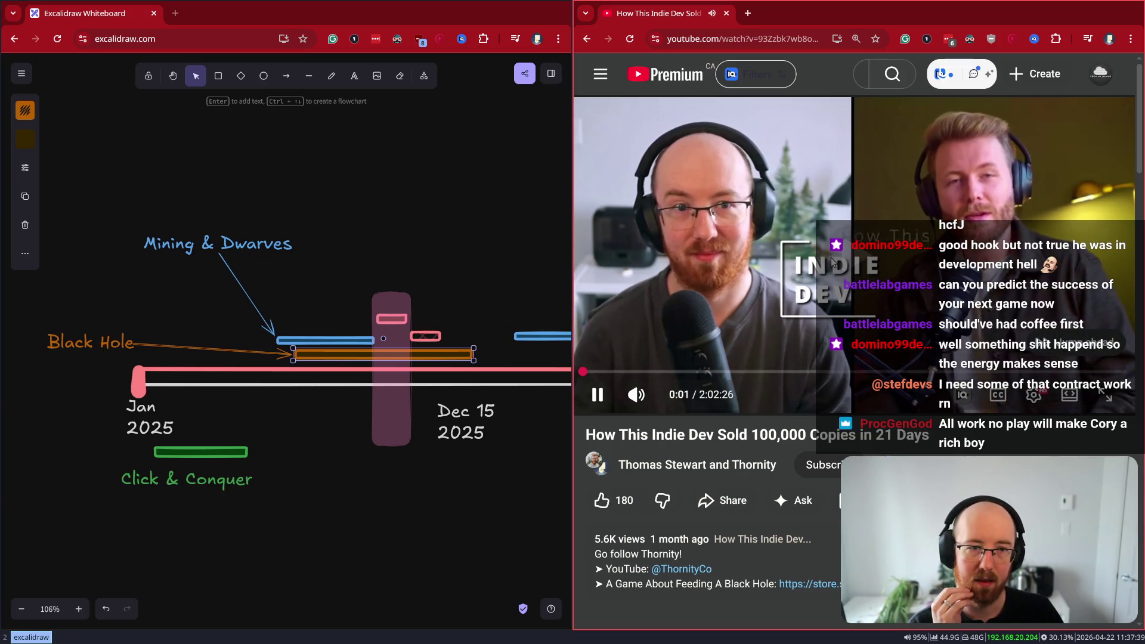
click(1034, 394)
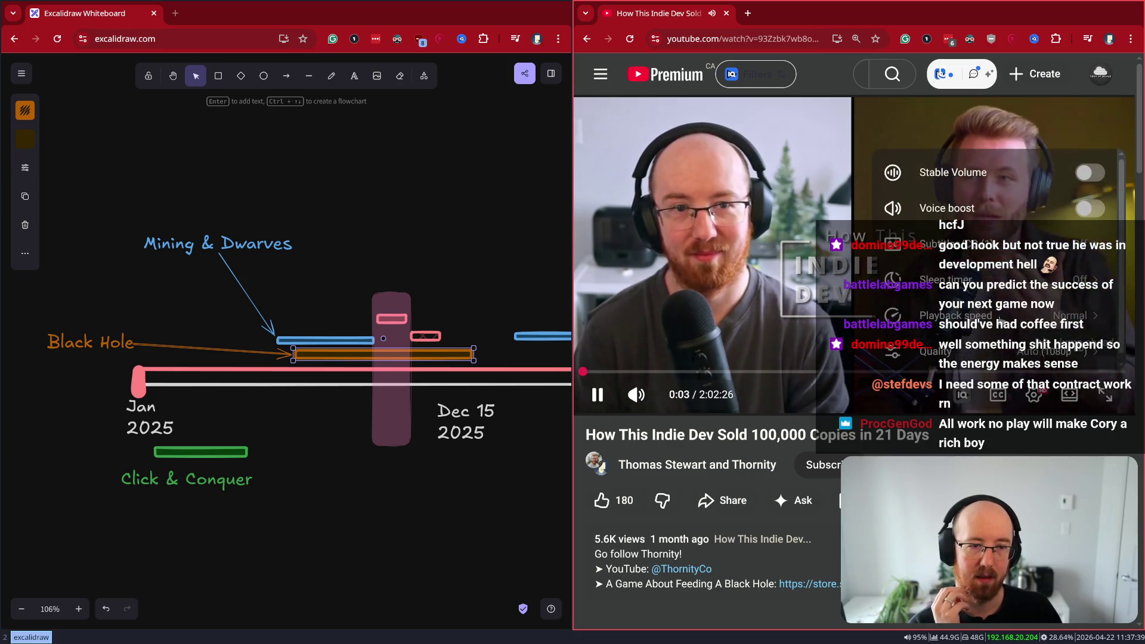
click(1002, 319)
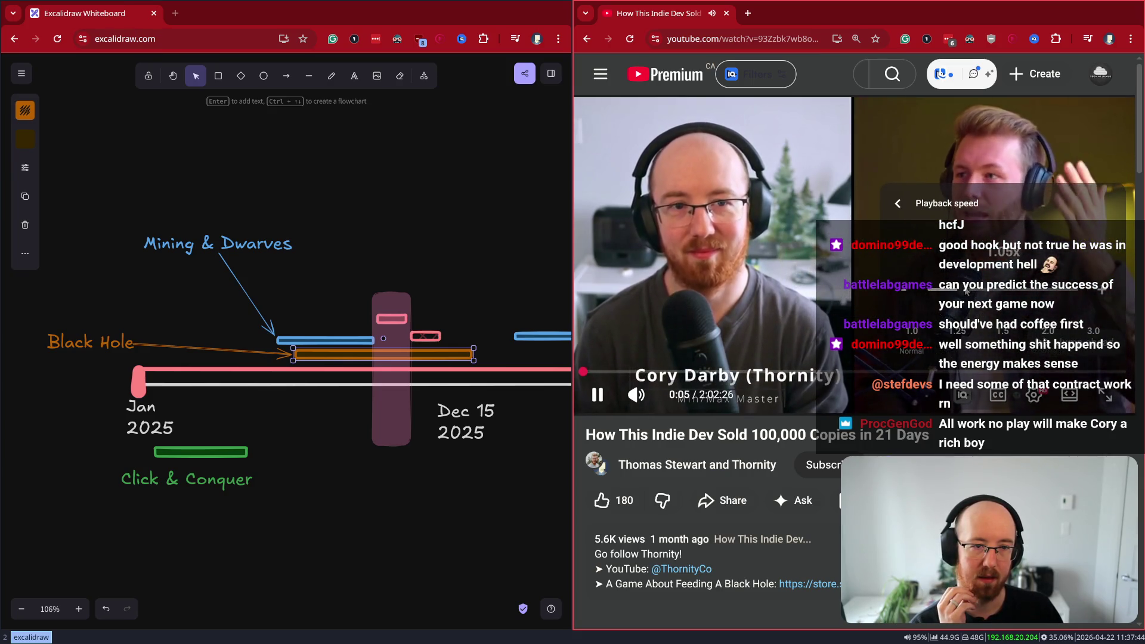
click(897, 205)
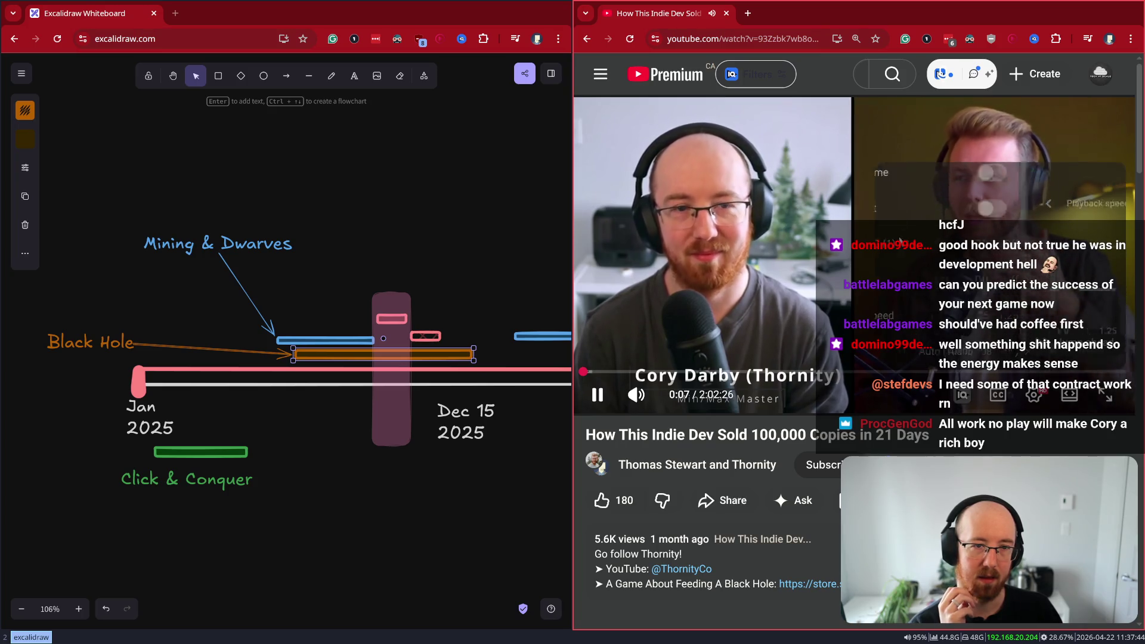
click(1033, 394)
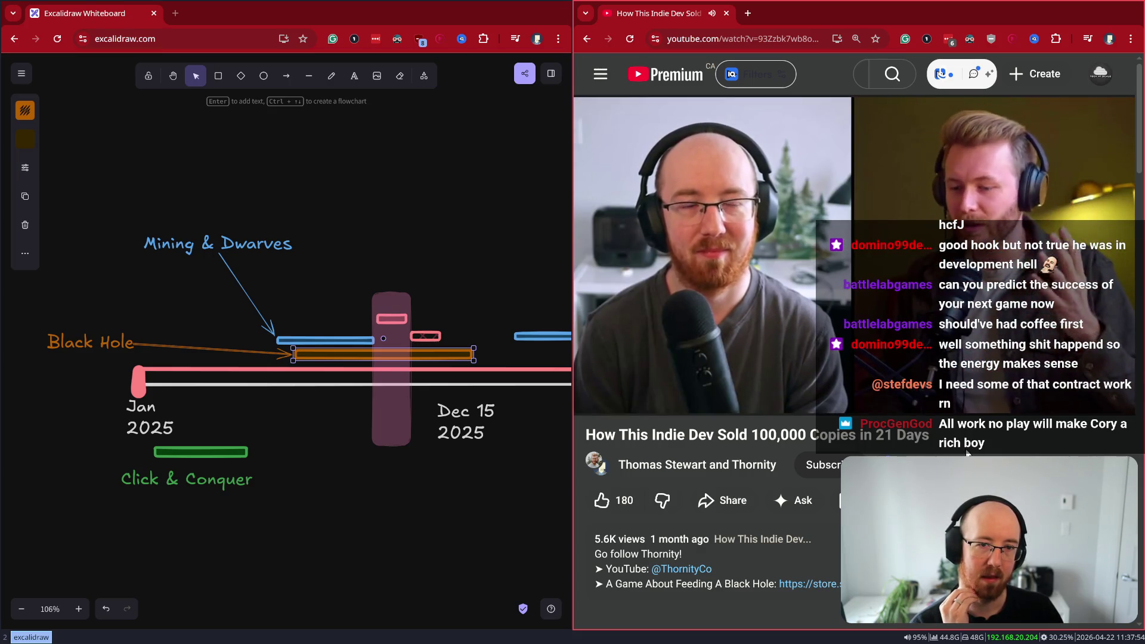
Briefly pause and resume the video, then draw a blue arrow down to Jan 2025
mouse_move(968, 418)
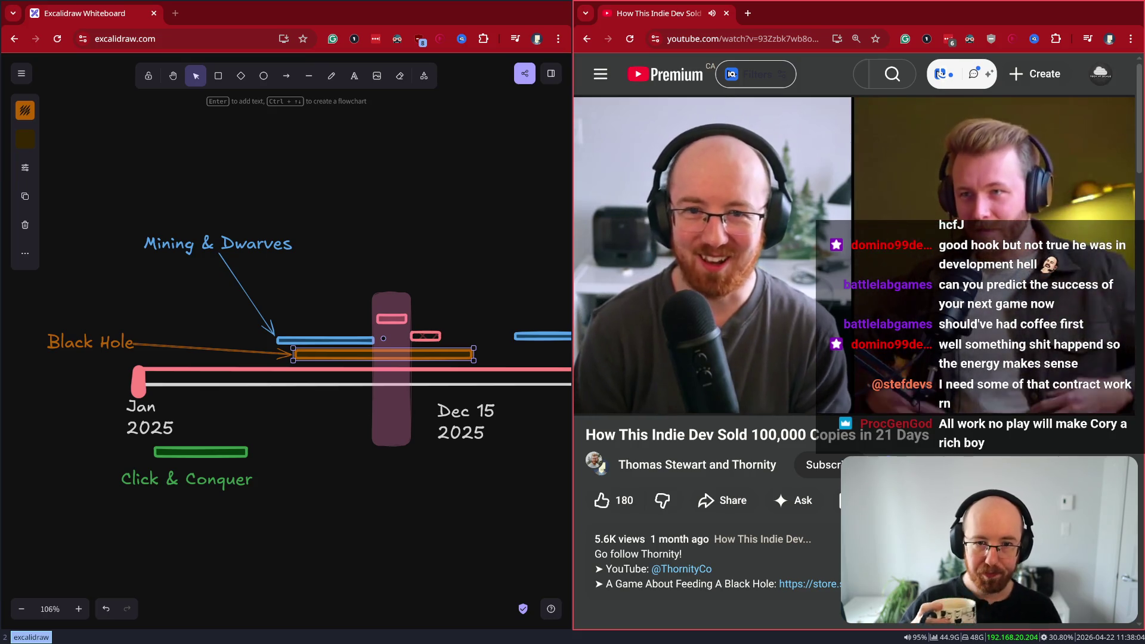
click(782, 226)
click(783, 227)
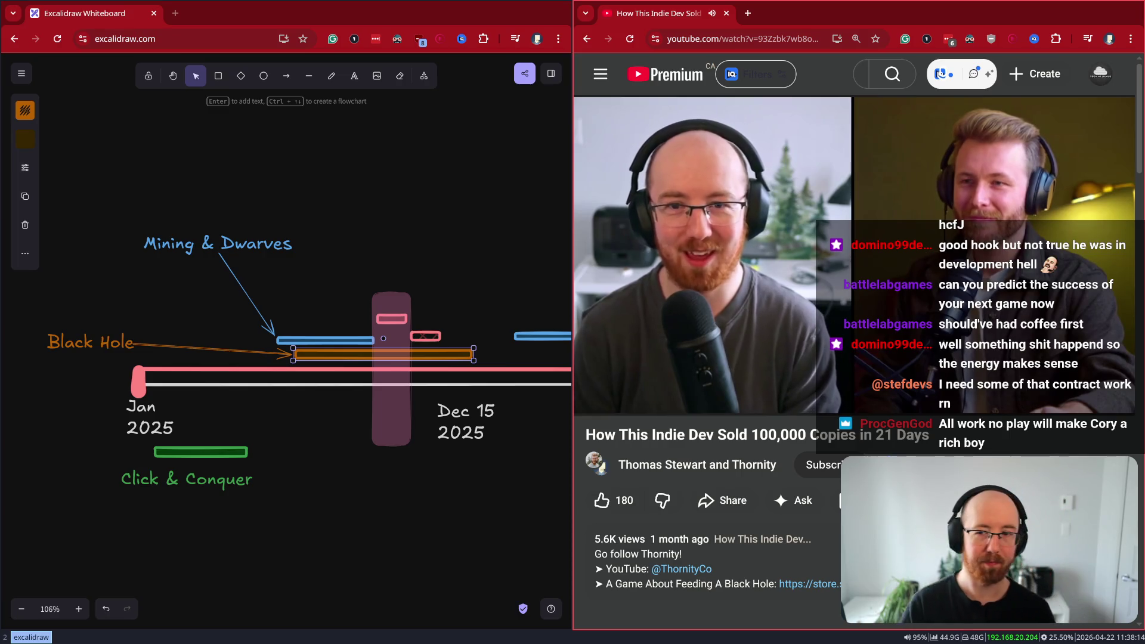
key(a)
mouse_move(143, 158)
mouse_down()
mouse_move(126, 256)
mouse_move(147, 398)
mouse_up()
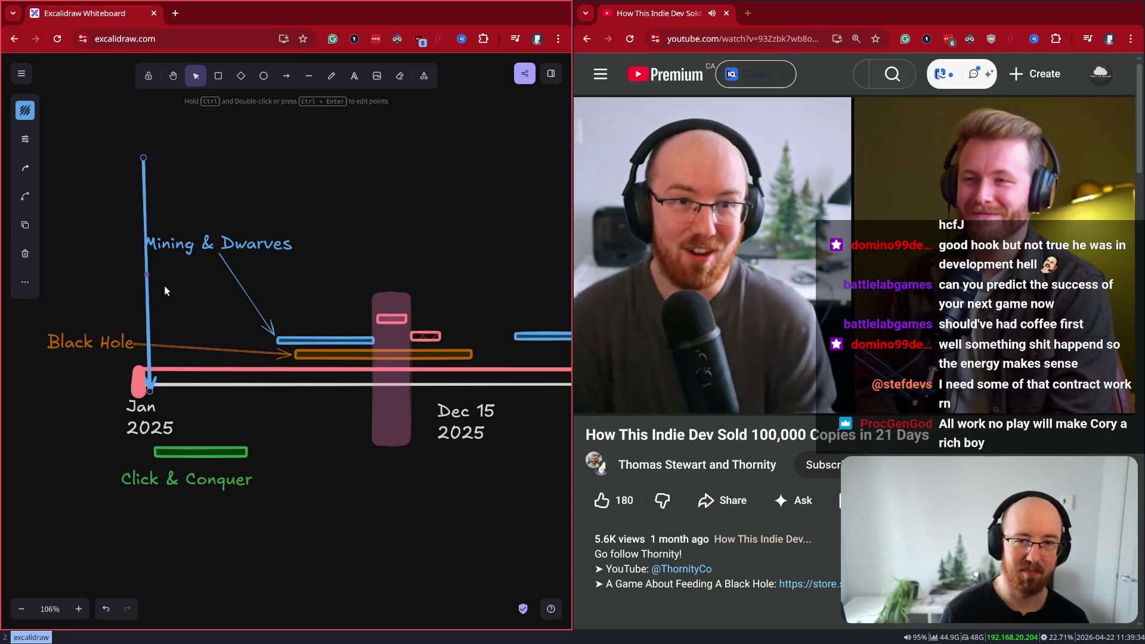
Pause the video at 2:56 and close it so the whiteboard fills the browser
click(856, 301)
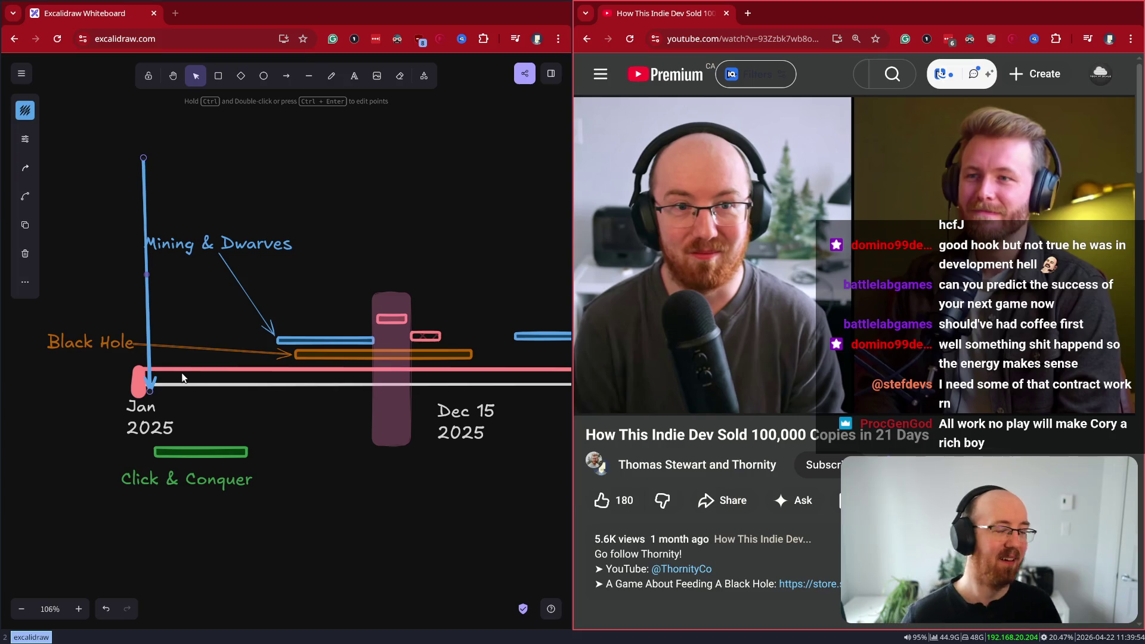
click(698, 290)
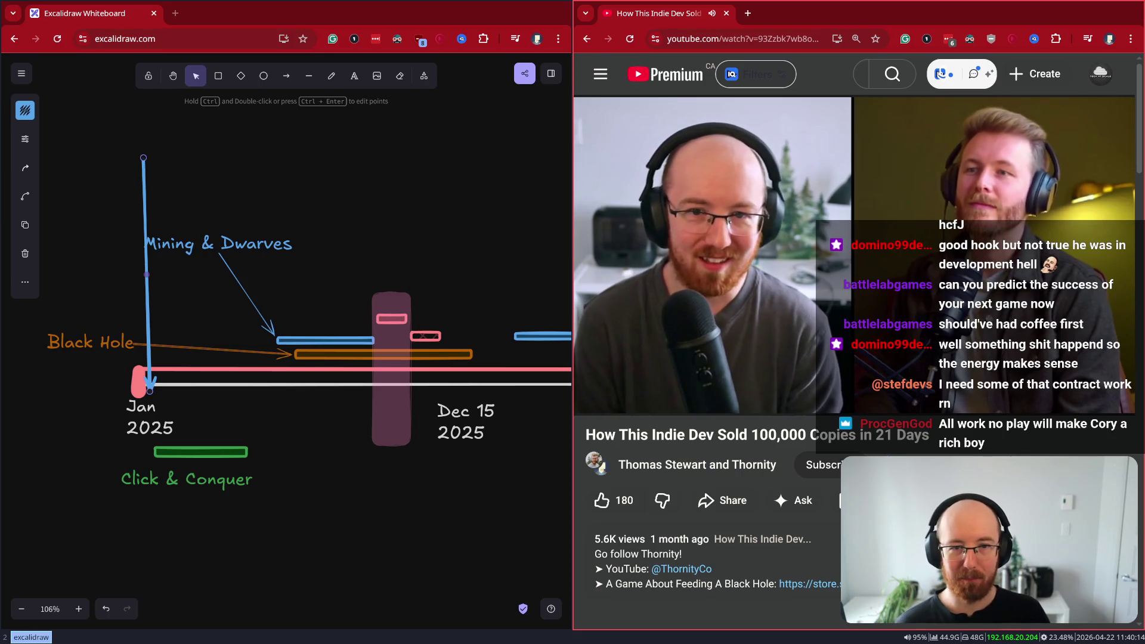
mouse_move(950, 276)
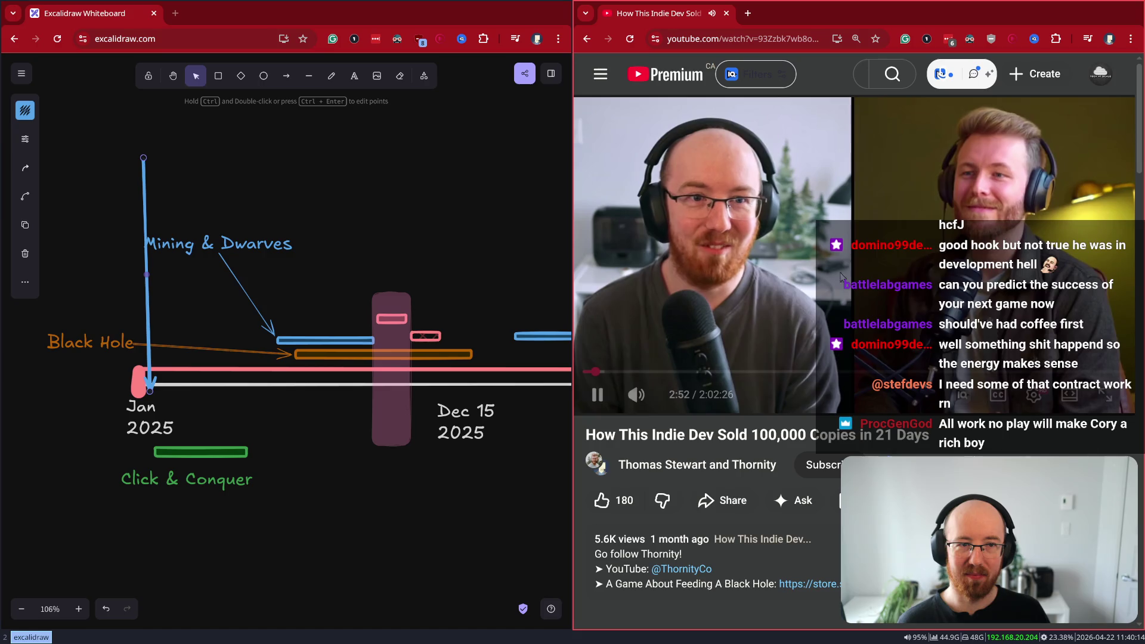
click(951, 275)
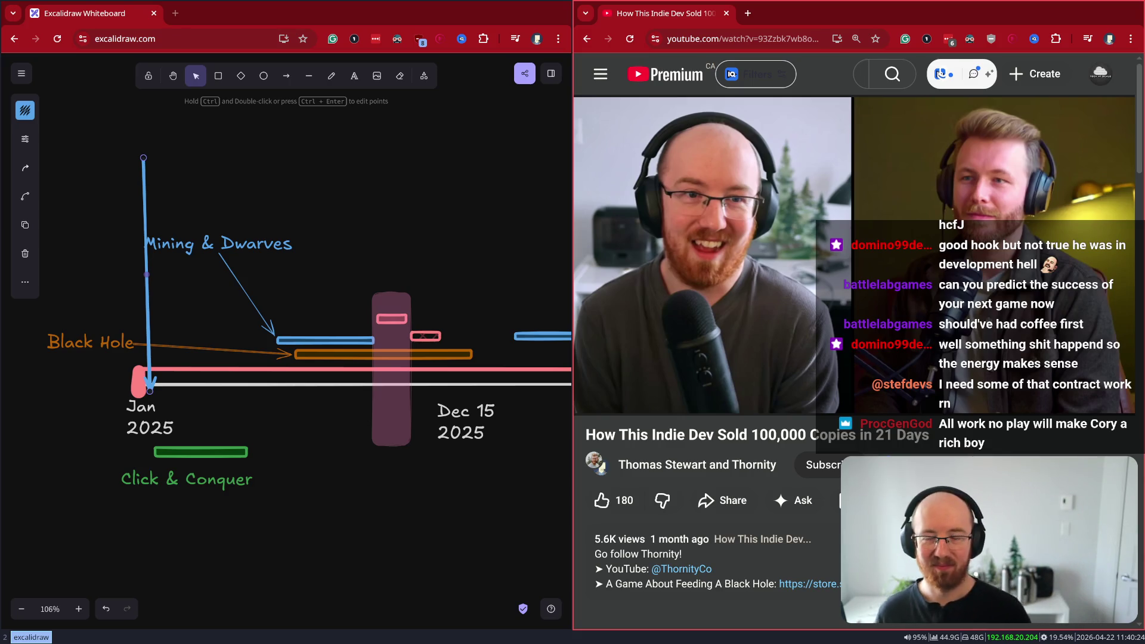
key(ctrl+w)
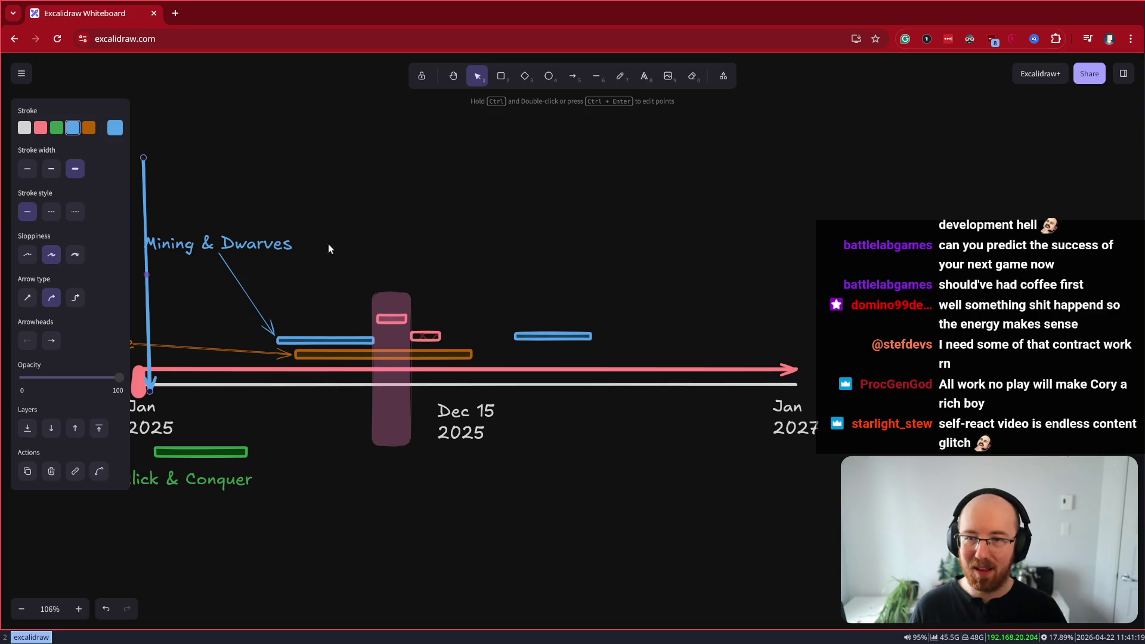
Deselect the finished label arrow and open a new browser tab
click(315, 221)
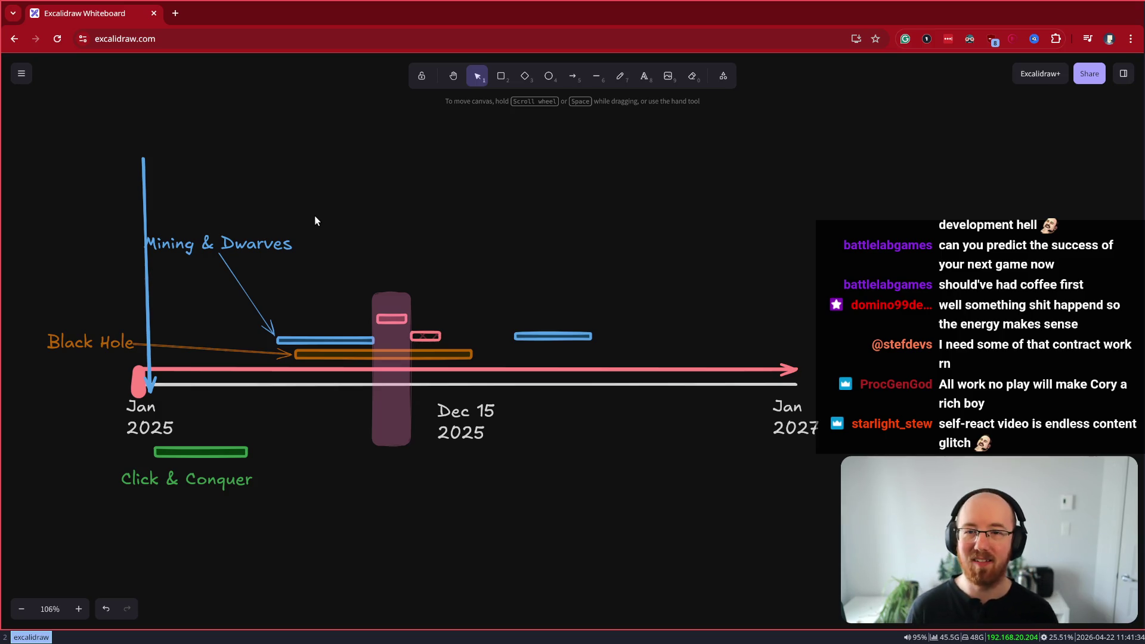
key(ctrl+t)
text(a ga)
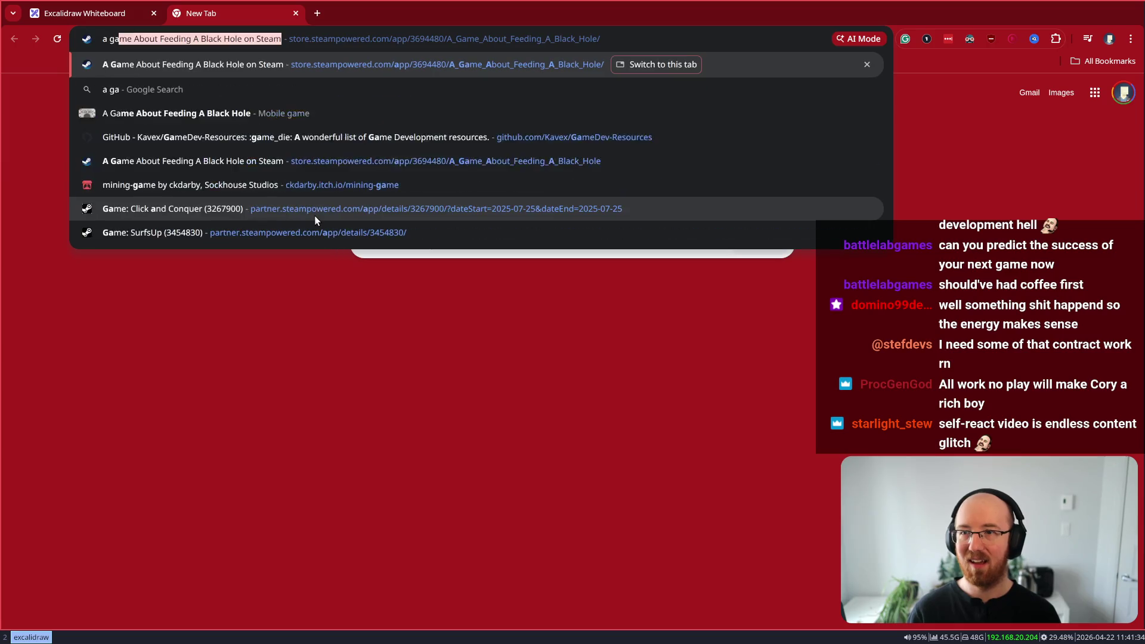
key(Return)
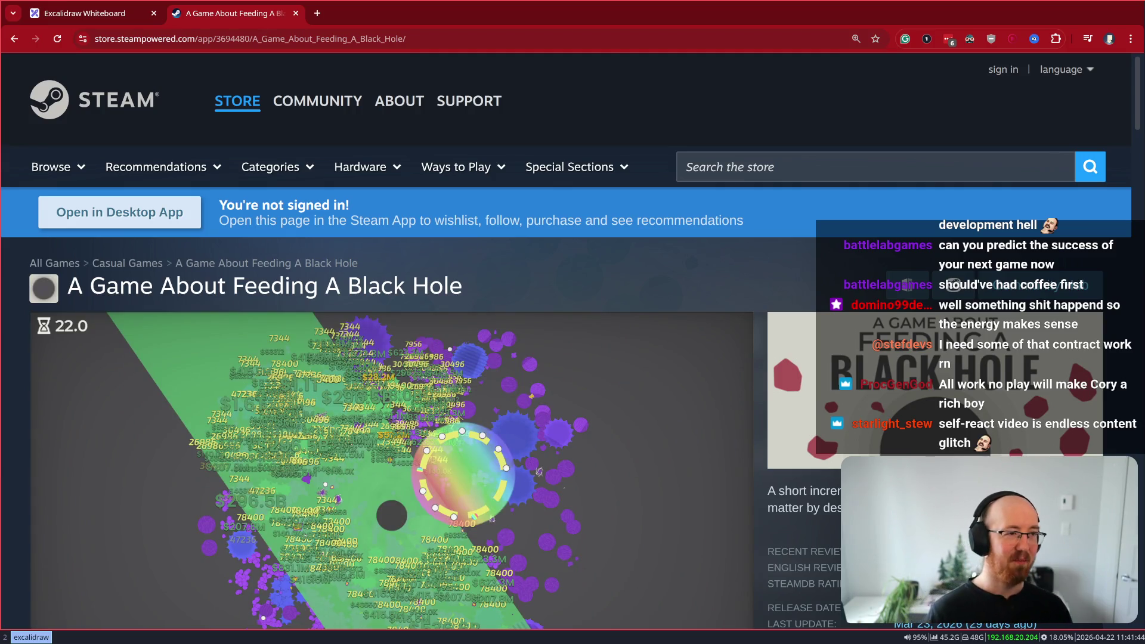
key(ctrl+w)
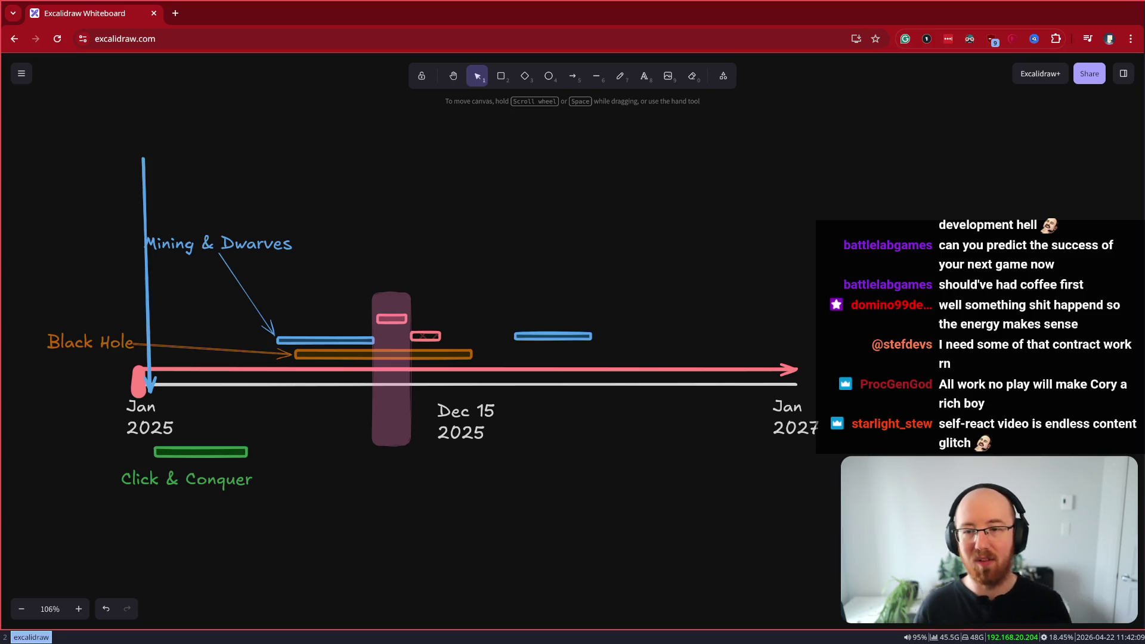
click(444, 354)
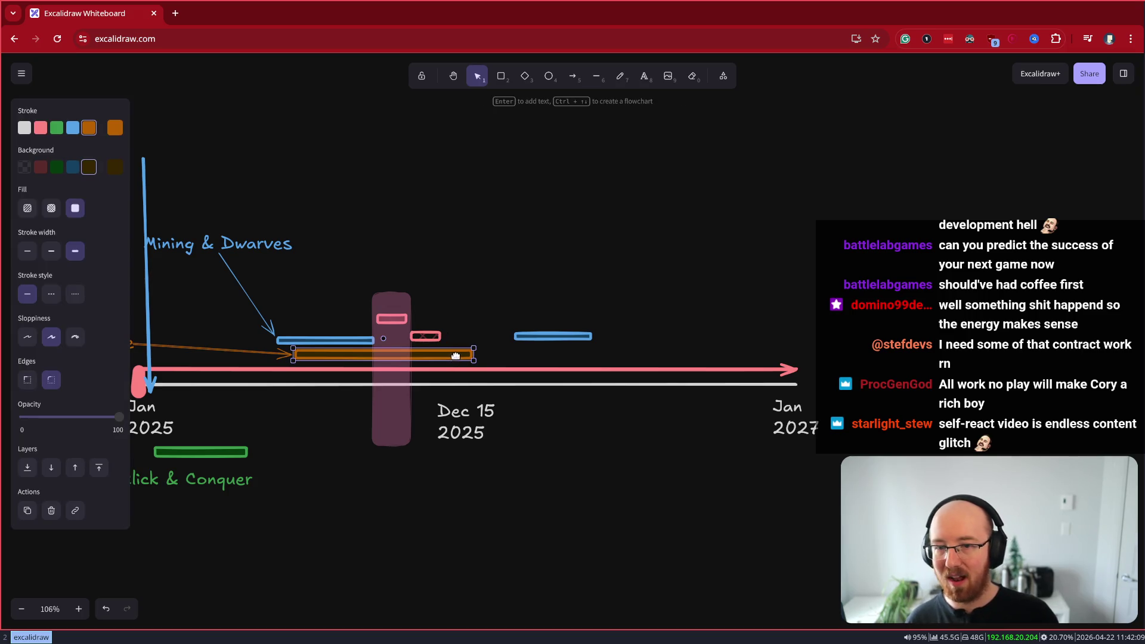
drag(475, 357, 376, 358)
key(ctrl+z)
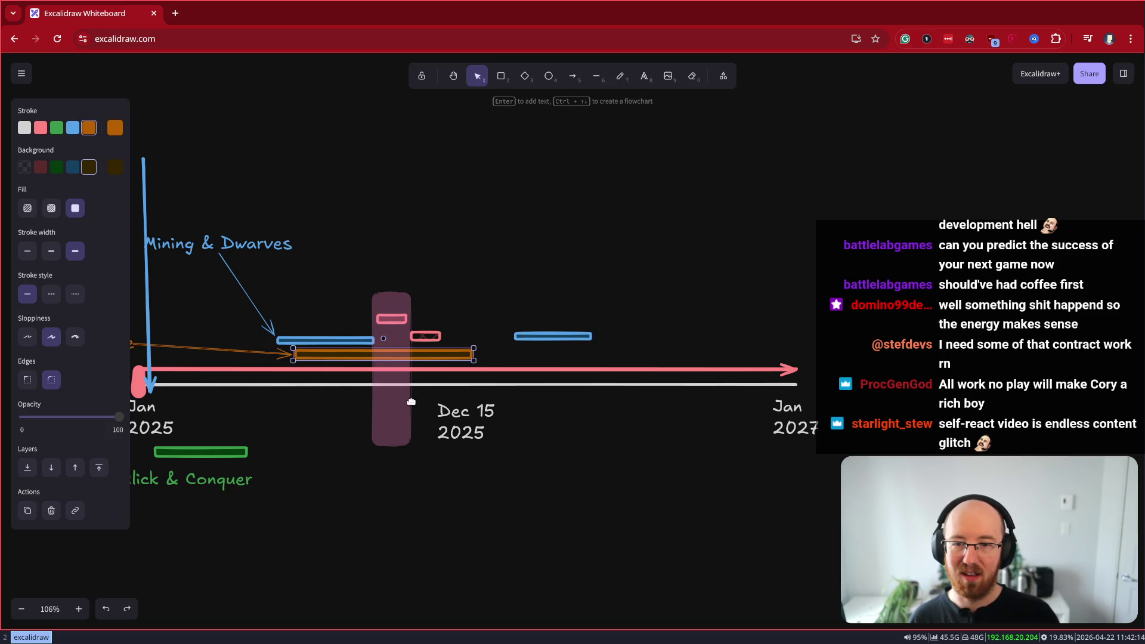
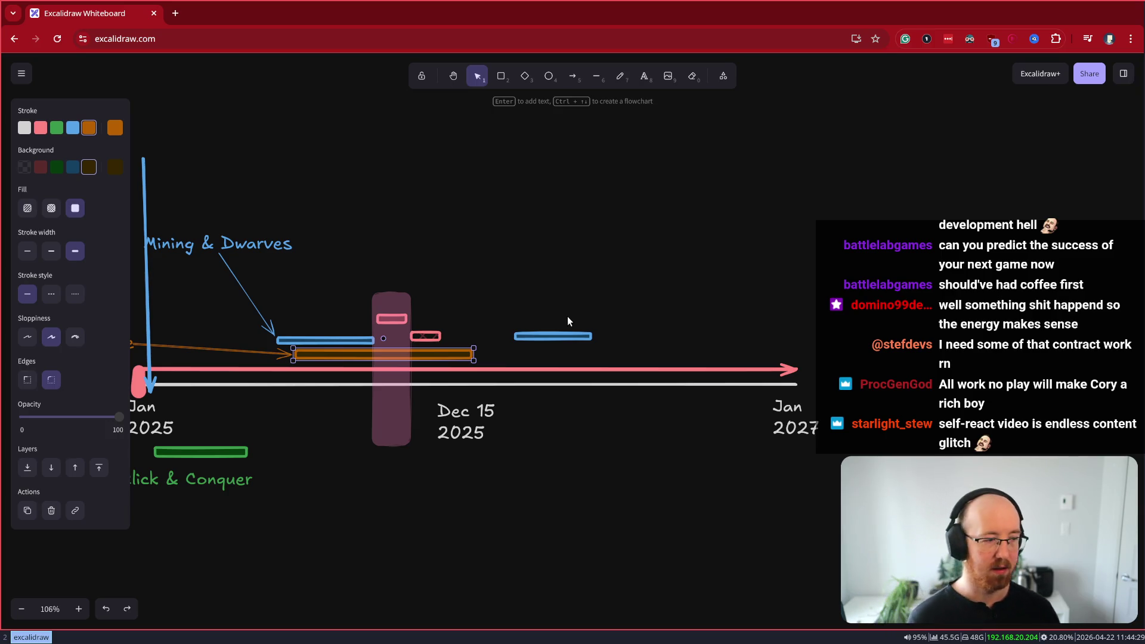
Pan to the timeline's left end and delete the blue vertical arrow
mouse_move(252, 180)
mouse_down()
mouse_move(296, 164)
mouse_move(306, 174)
mouse_move(299, 207)
mouse_move(349, 216)
mouse_up()
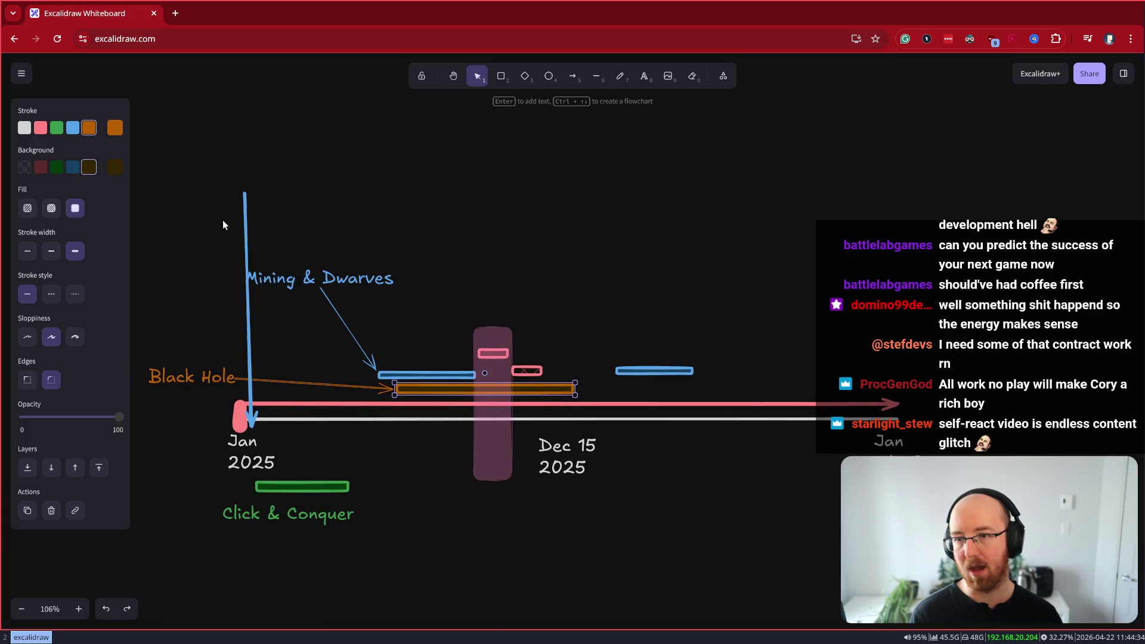
click(245, 219)
key(Delete)
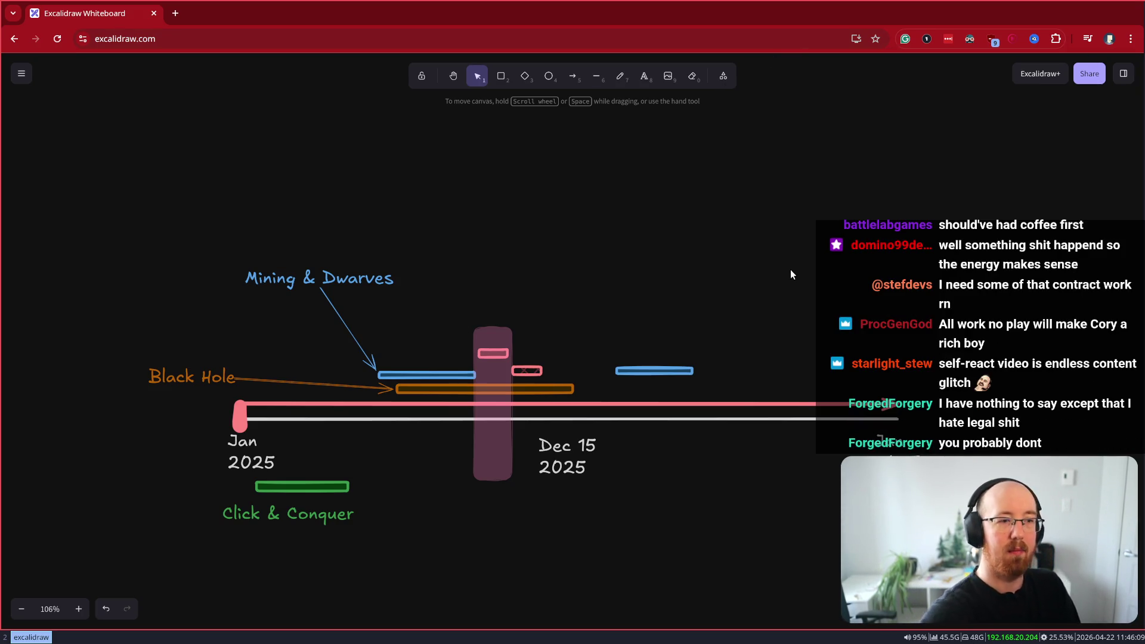
In a new tab, search Google for a creator's YouTube channel, accept the corrected spelling, and refine it with 'studio'
key(ctrl+t)
text(firged)
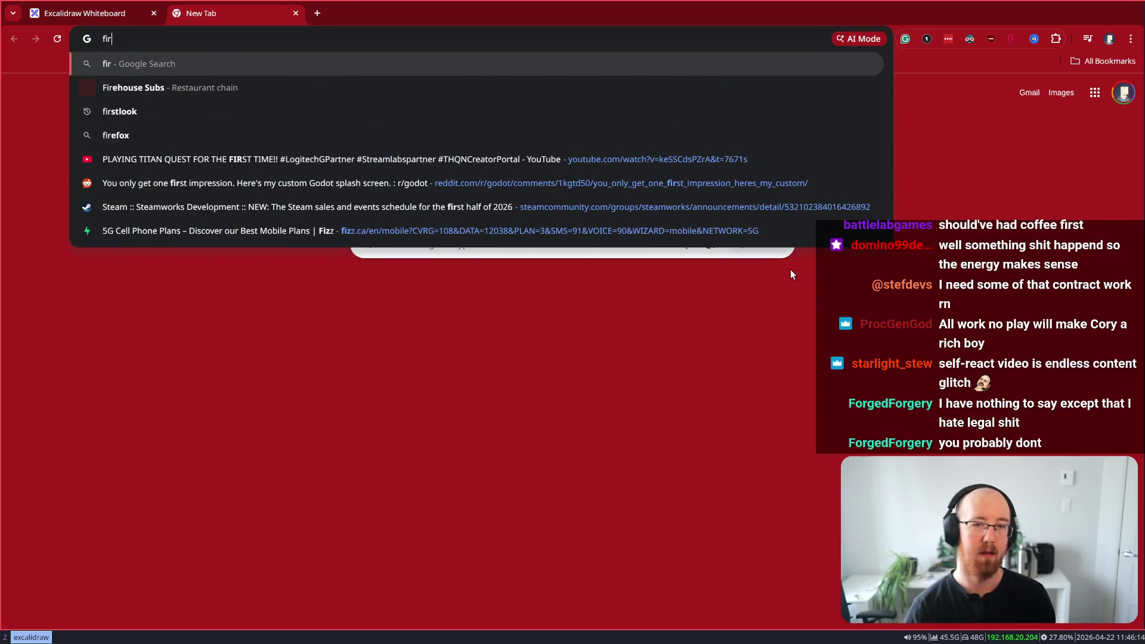
key(BackSpace)
key(BackSpace)
key(BackSpace)
text(for)
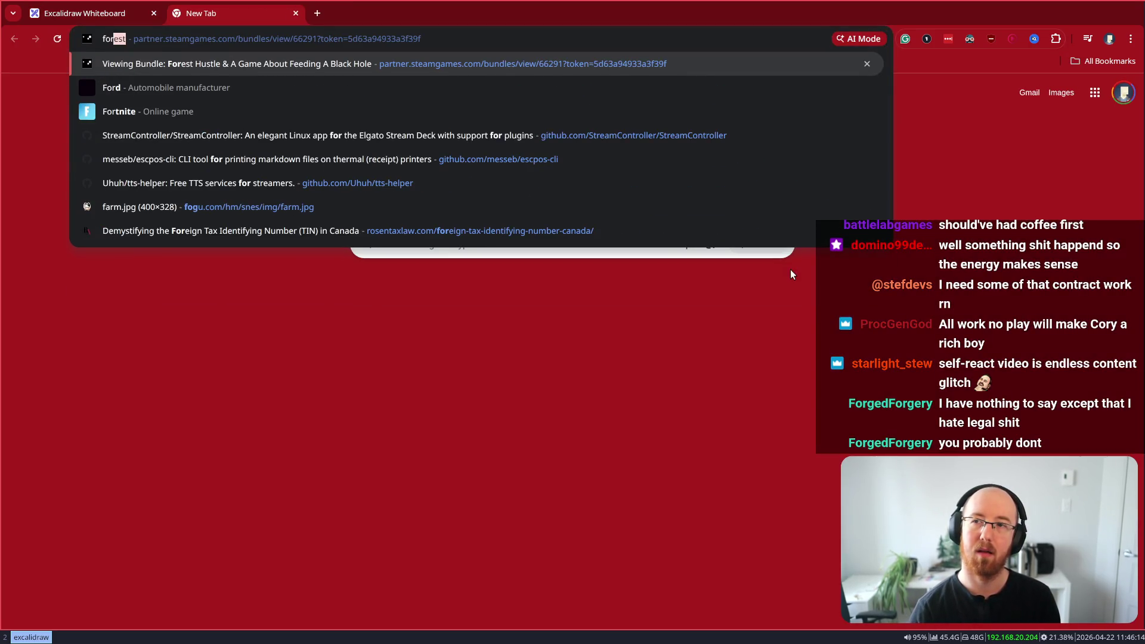
text(gedforgedfo)
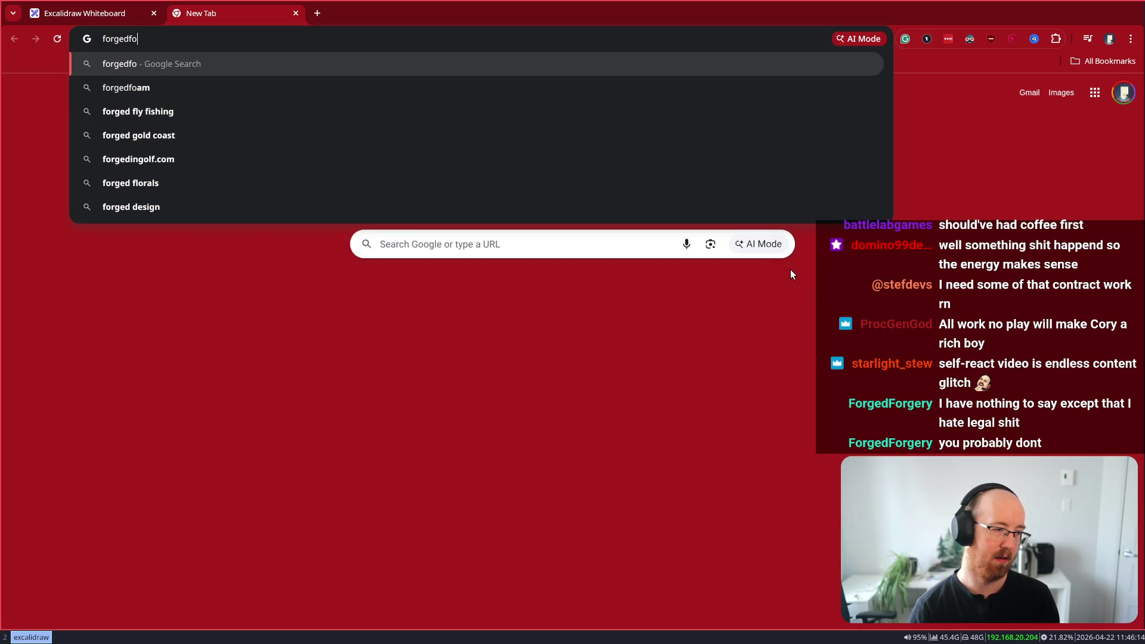
key(BackSpace)
key(BackSpace)
key(BackSpace)
key(BackSpace)
text(ery youtube)
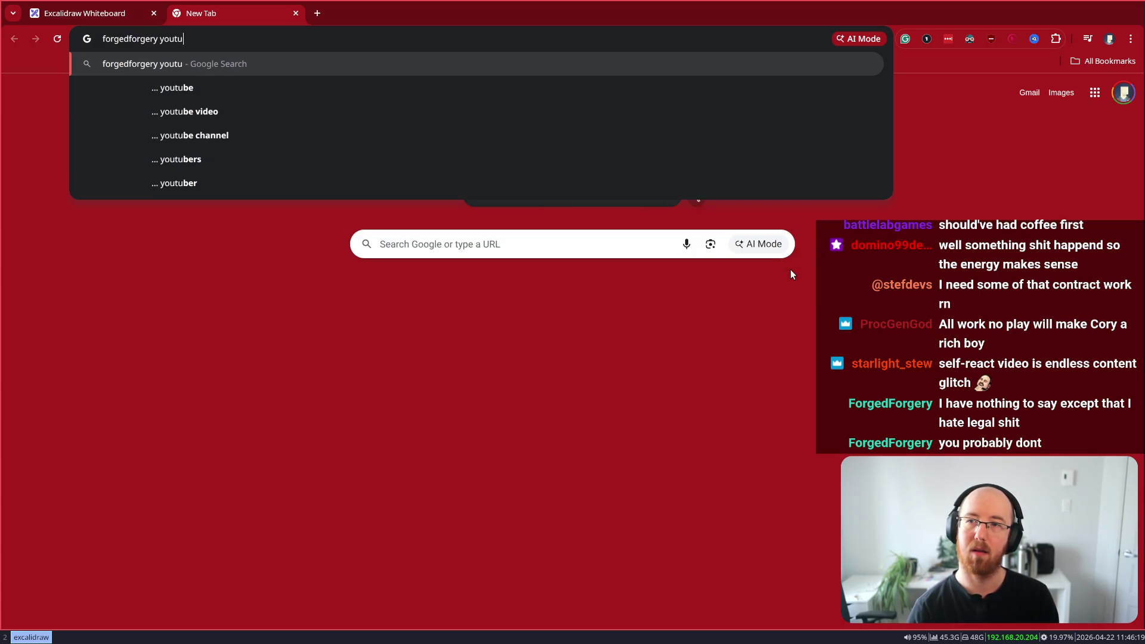
key(Return)
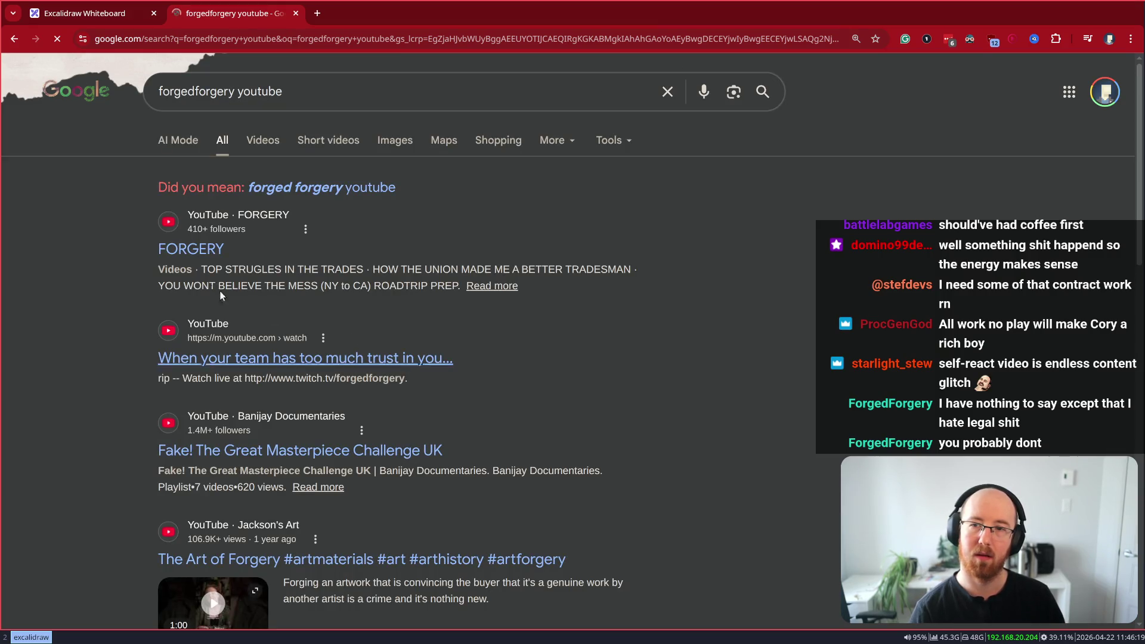
click(312, 188)
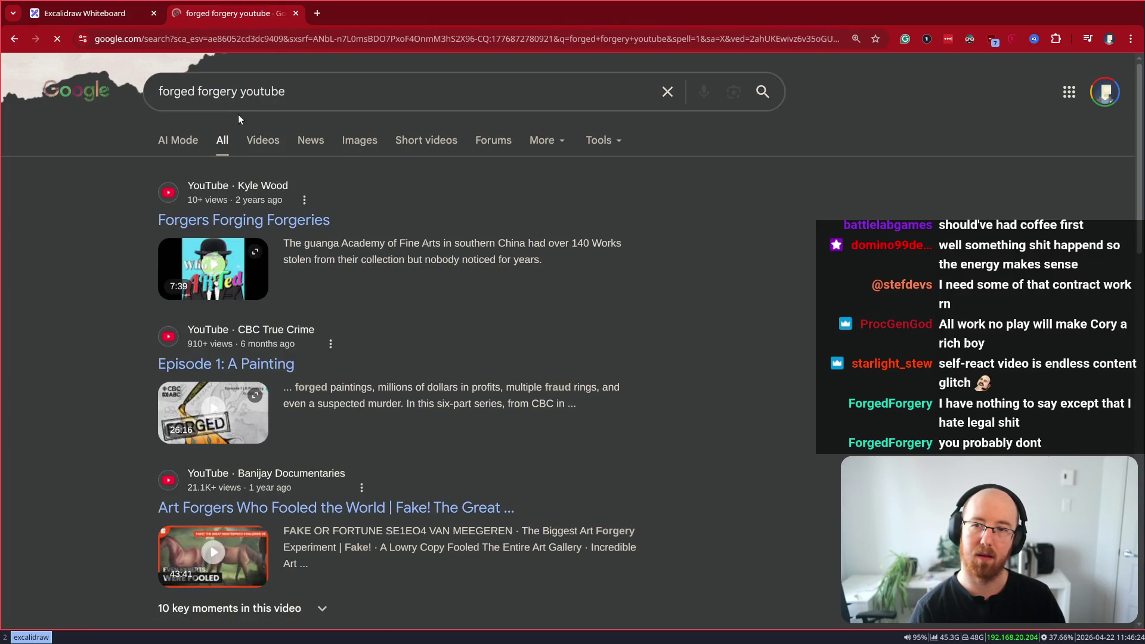
double_click(271, 96)
text(st)
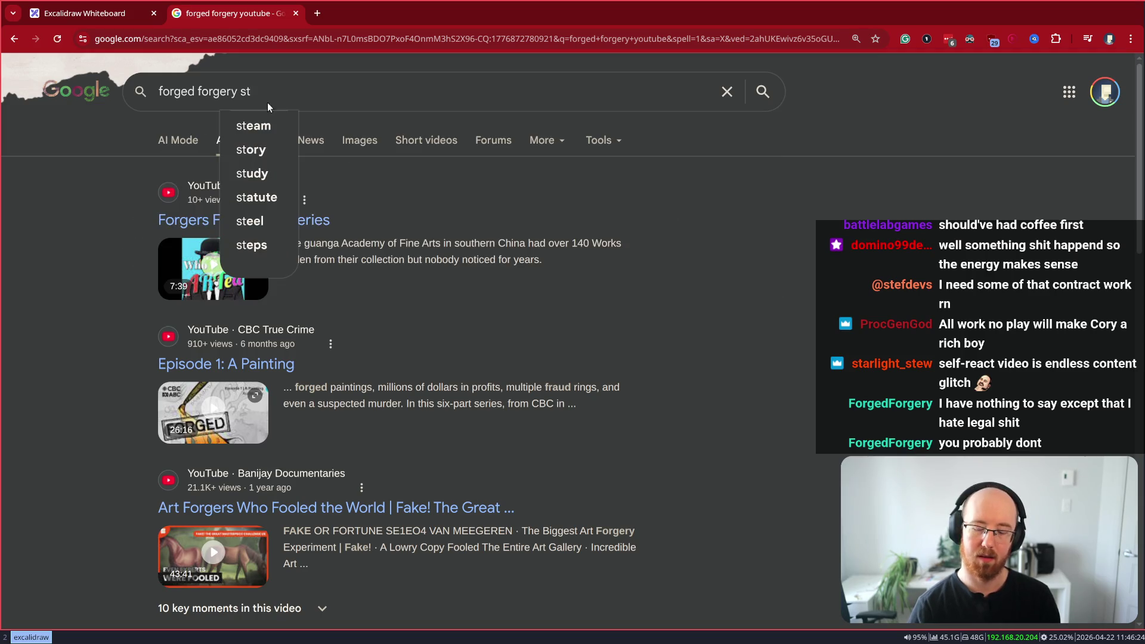
text(udio)
key(Return)
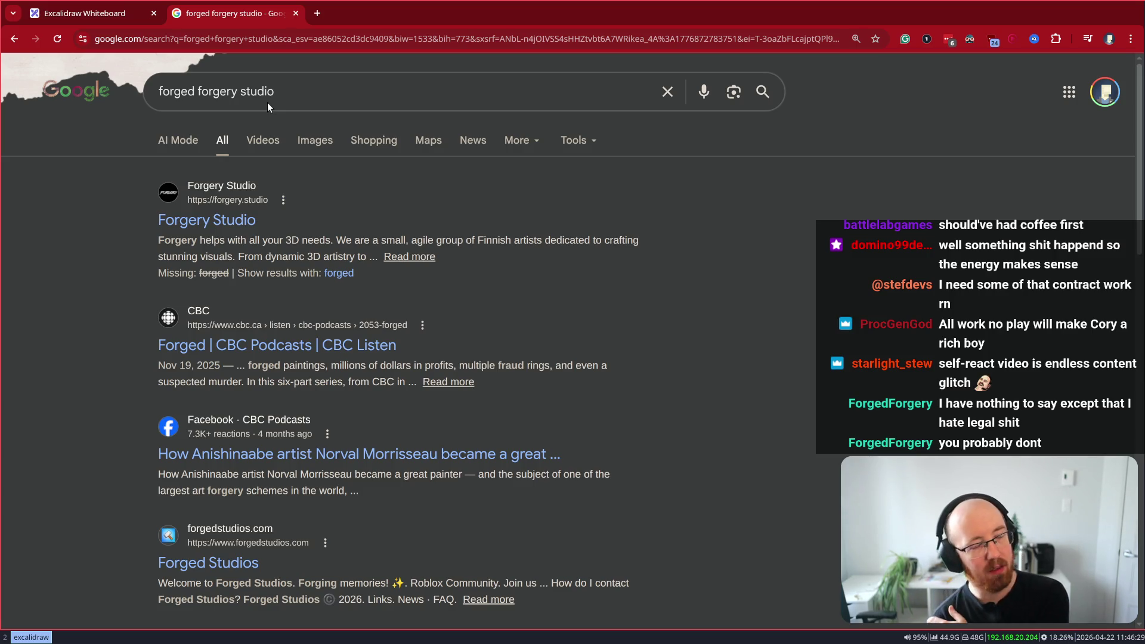
Search for the streamer's Twitch channel and open its Videos page
key(ctrl+l)
text(justconv)
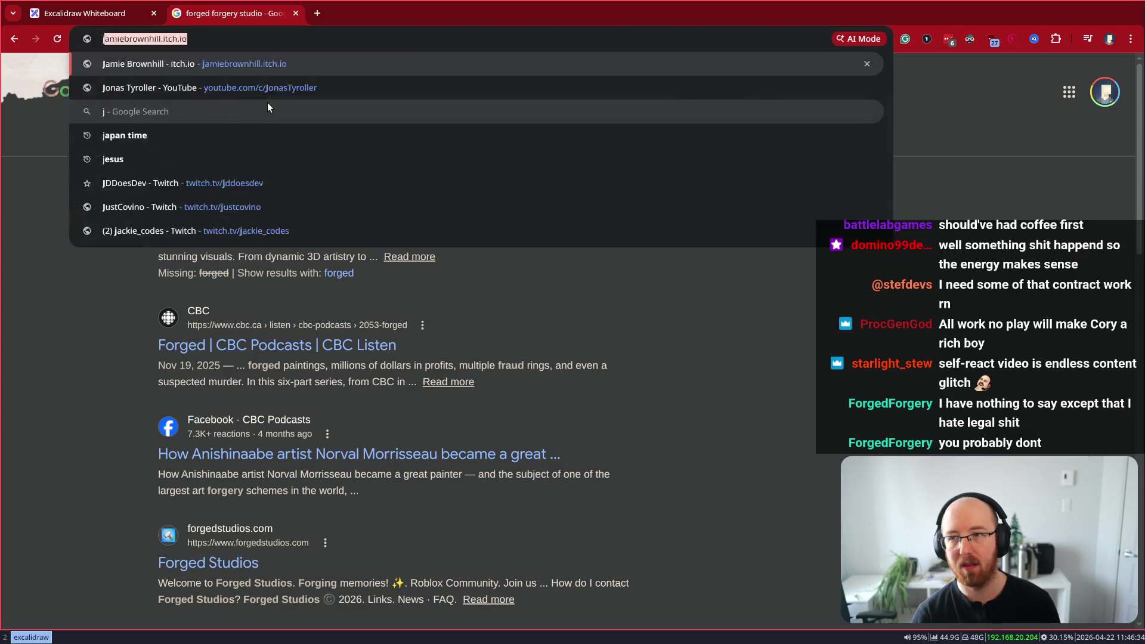
key(BackSpace)
key(BackSpace)
text(vin)
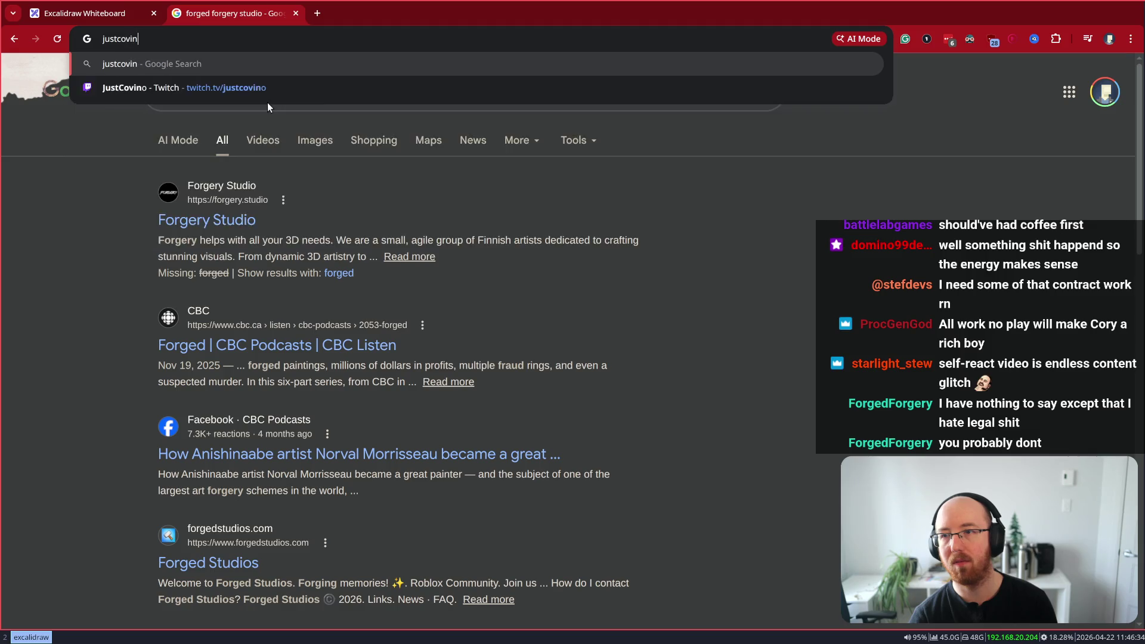
text(o twitch)
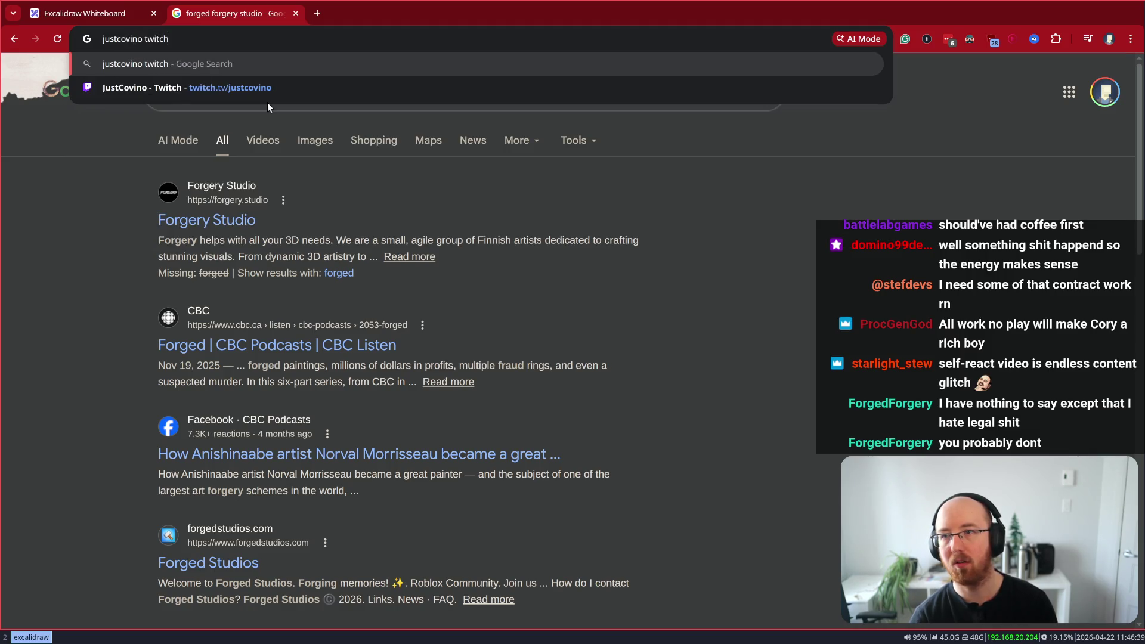
key(Return)
click(239, 220)
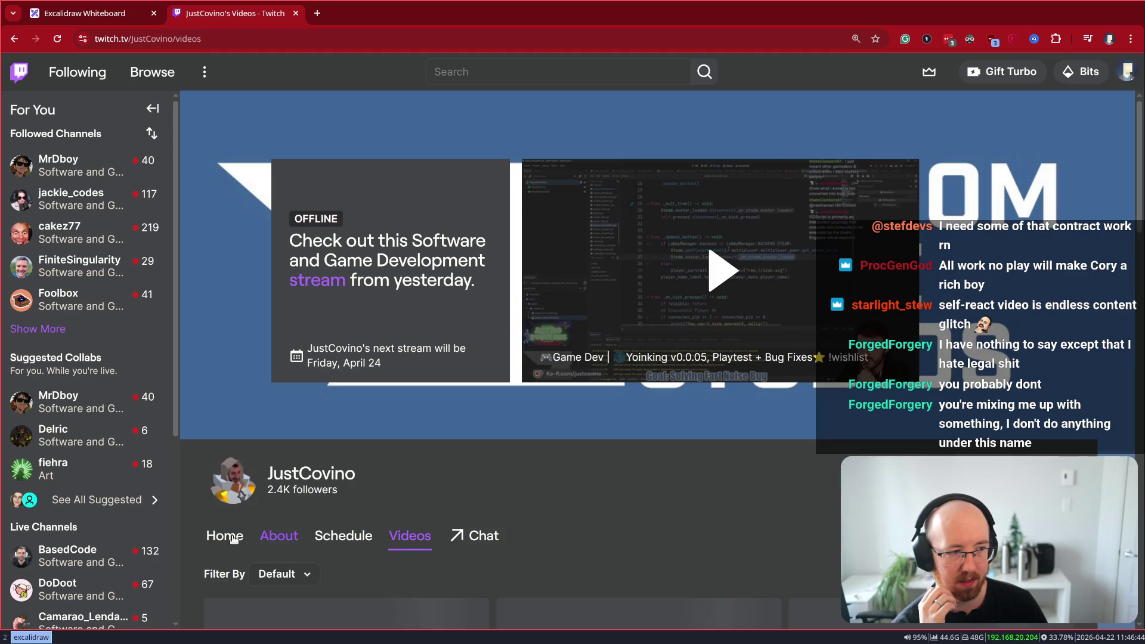
Go to the channel's About page, mute the stream, and open the Astro Yoinkers Steam panel link
click(229, 536)
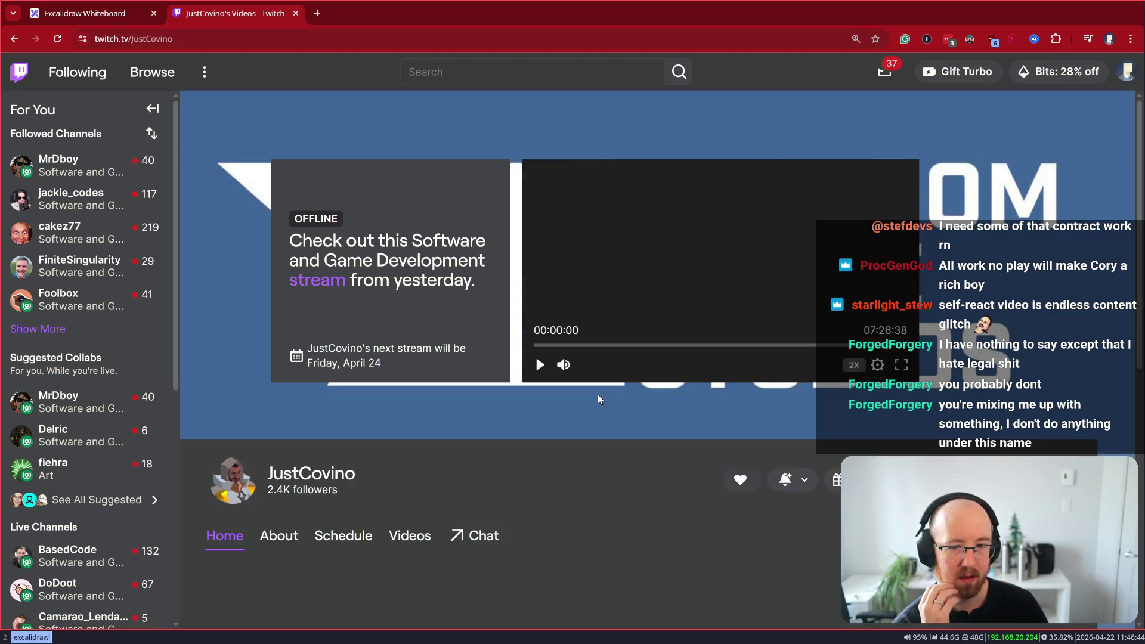
scroll(598, 394, down, 3)
click(280, 323)
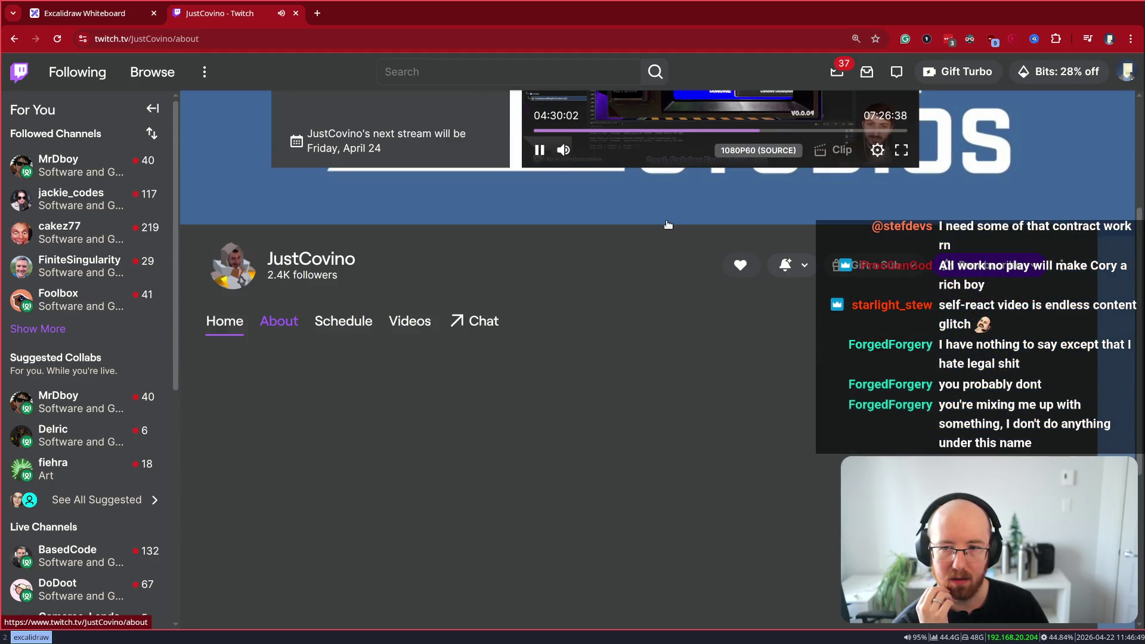
key(m)
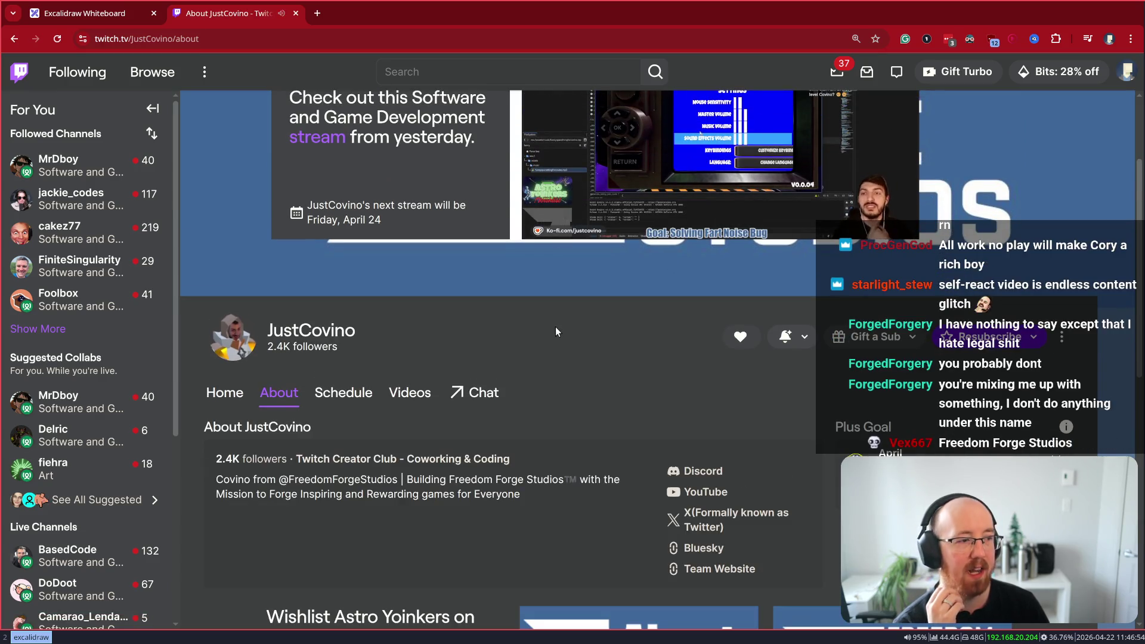
scroll(556, 327, down, 3)
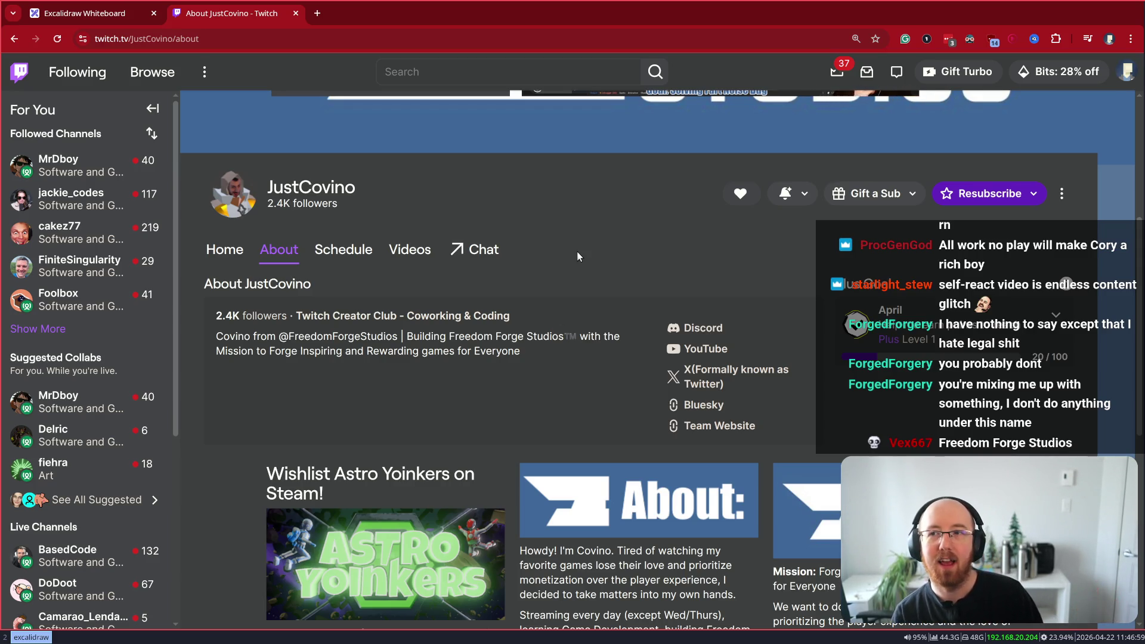
key(ctrl+Tab)
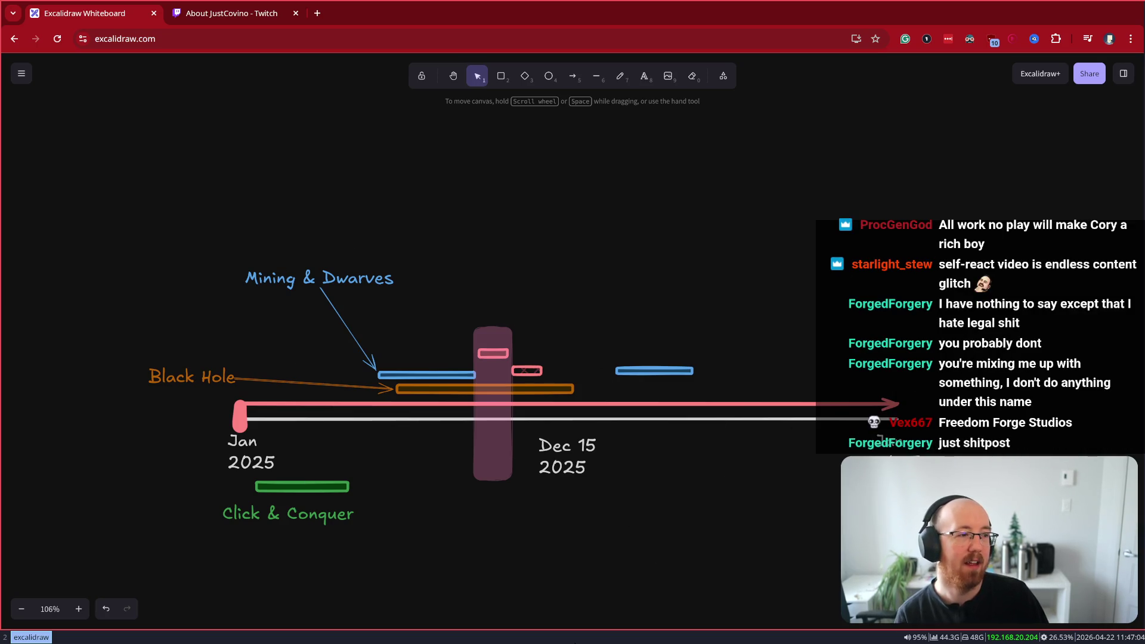
key(ctrl+Tab)
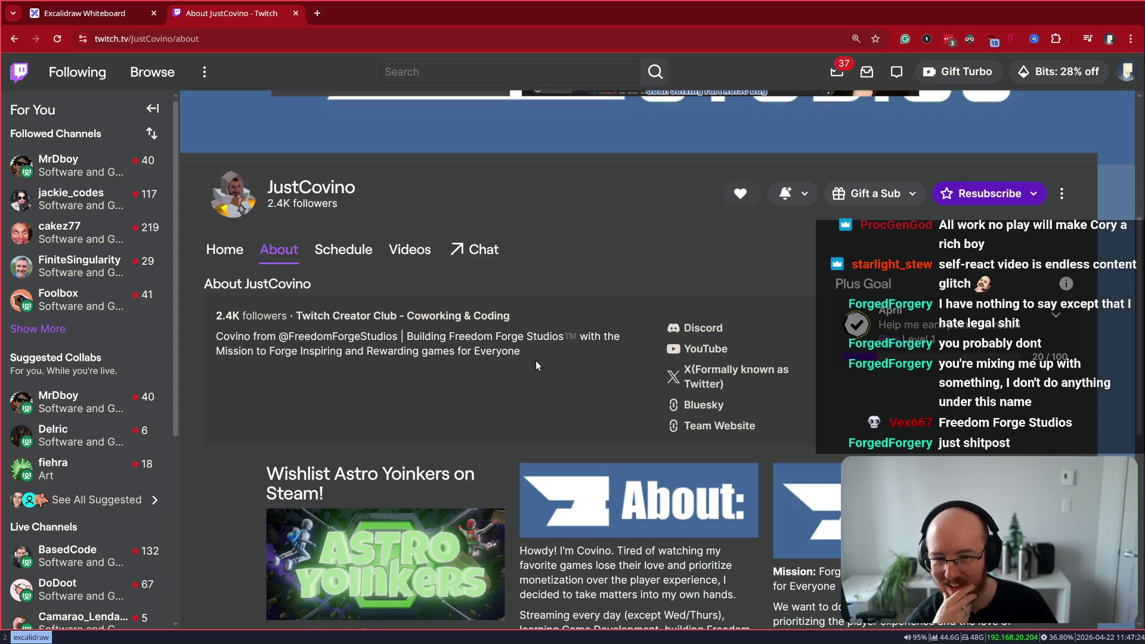
scroll(536, 360, down, 1)
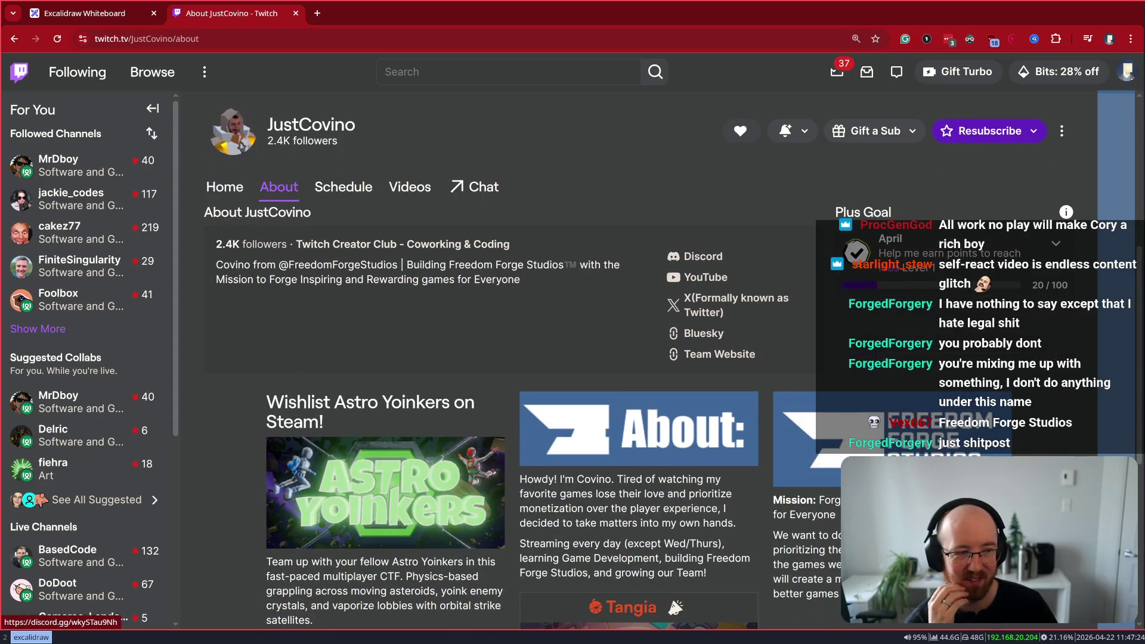
scroll(695, 257, down, 1)
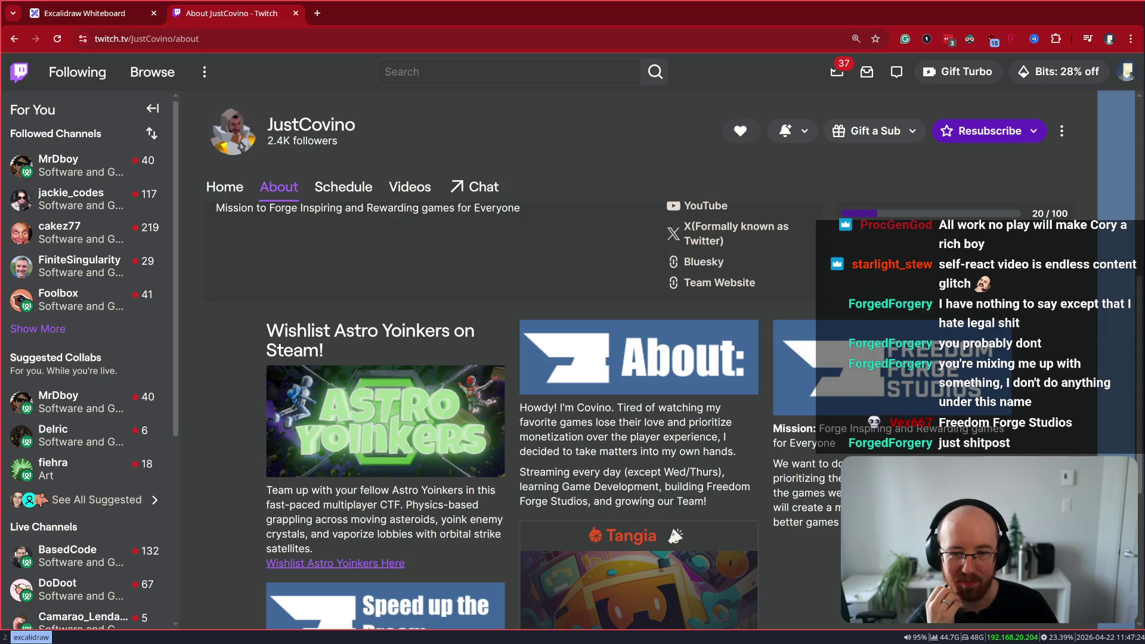
click(431, 424)
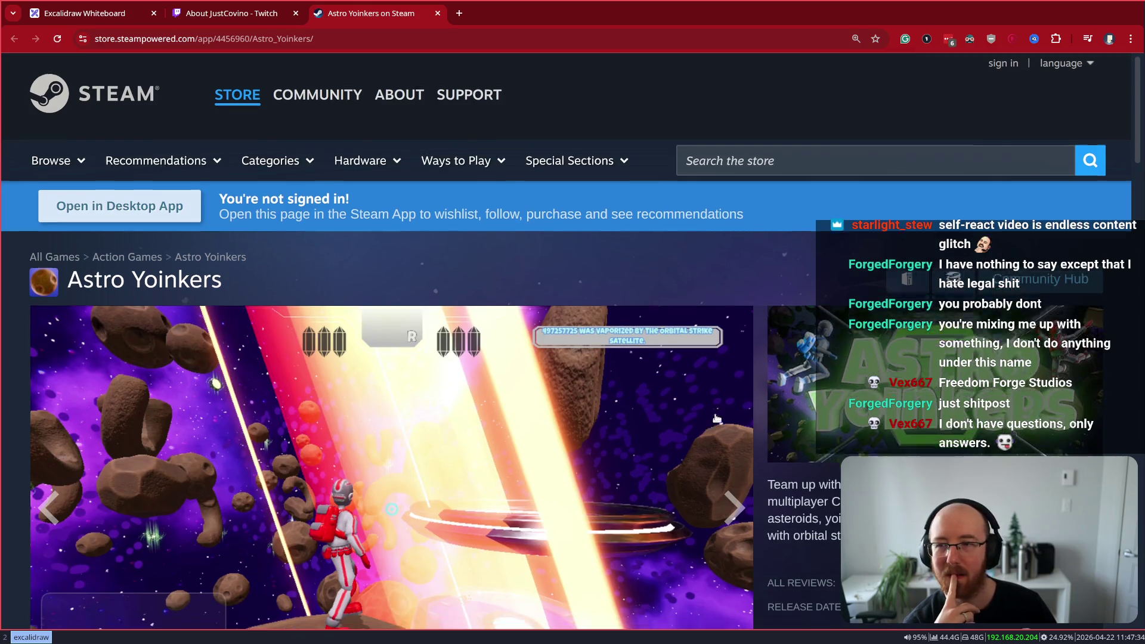
Glance at the Excalidraw timeline, then return to the Astro Yoinkers store page
scroll(717, 418, down, 3)
scroll(717, 417, up, 3)
click(77, 13)
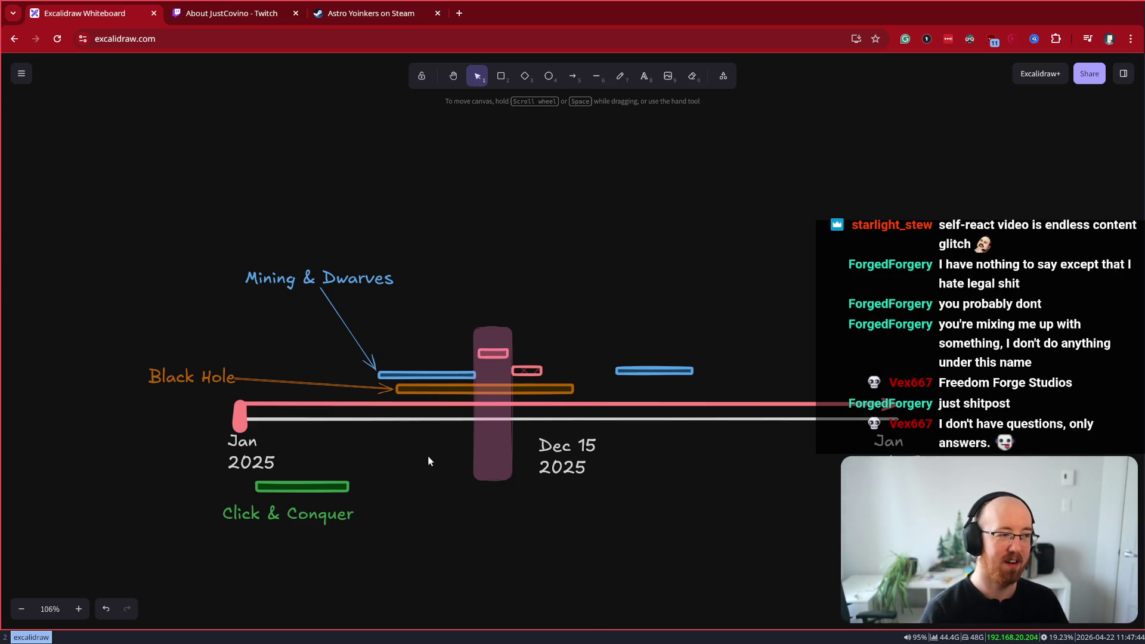
click(367, 13)
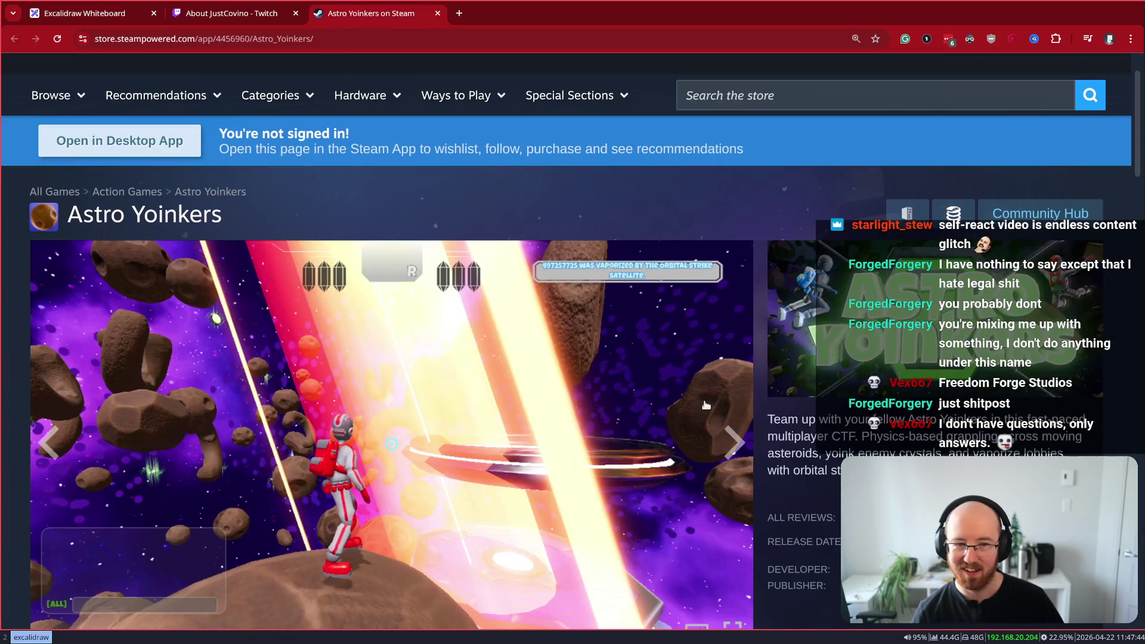
View the fourth and the main menu screenshots in the Astro Yoinkers gallery
scroll(811, 433, down, 2)
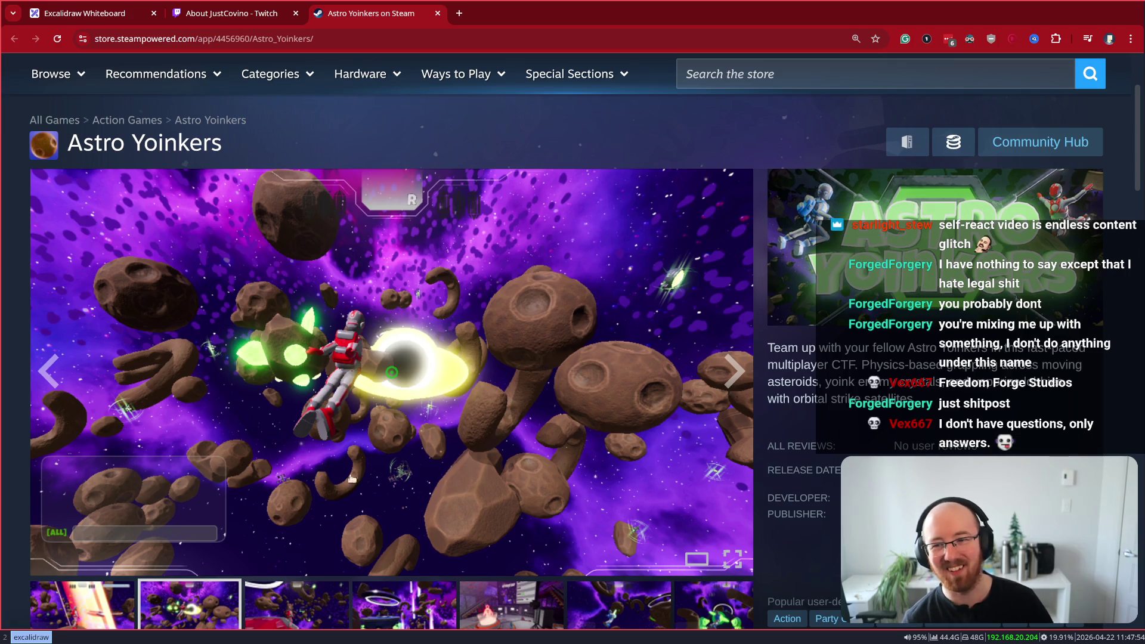
click(397, 614)
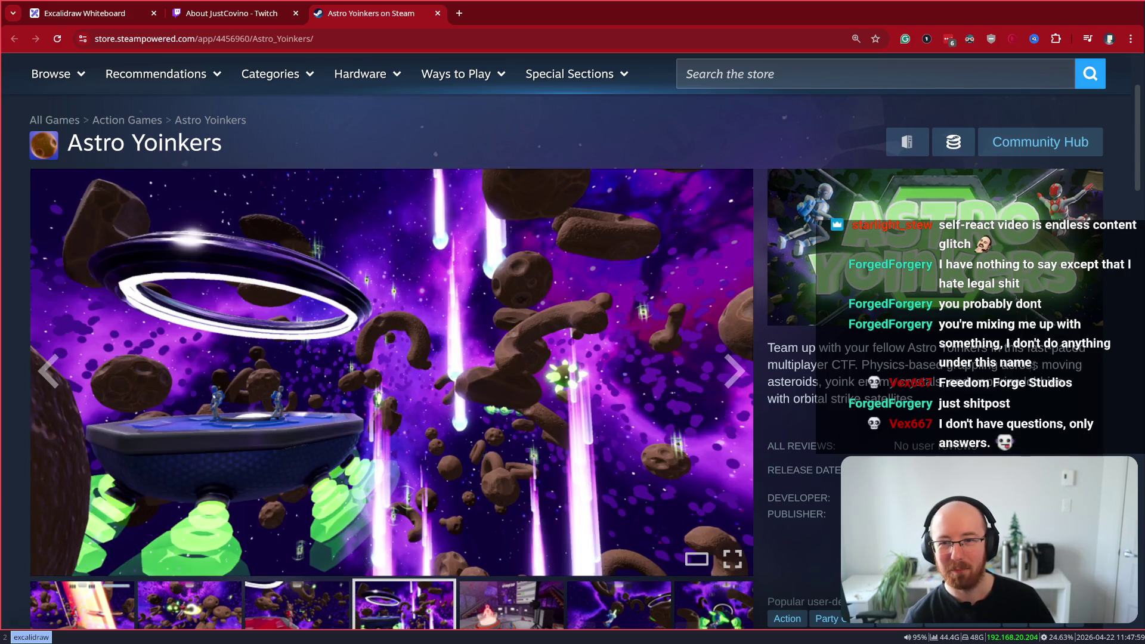
scroll(396, 615, down, 2)
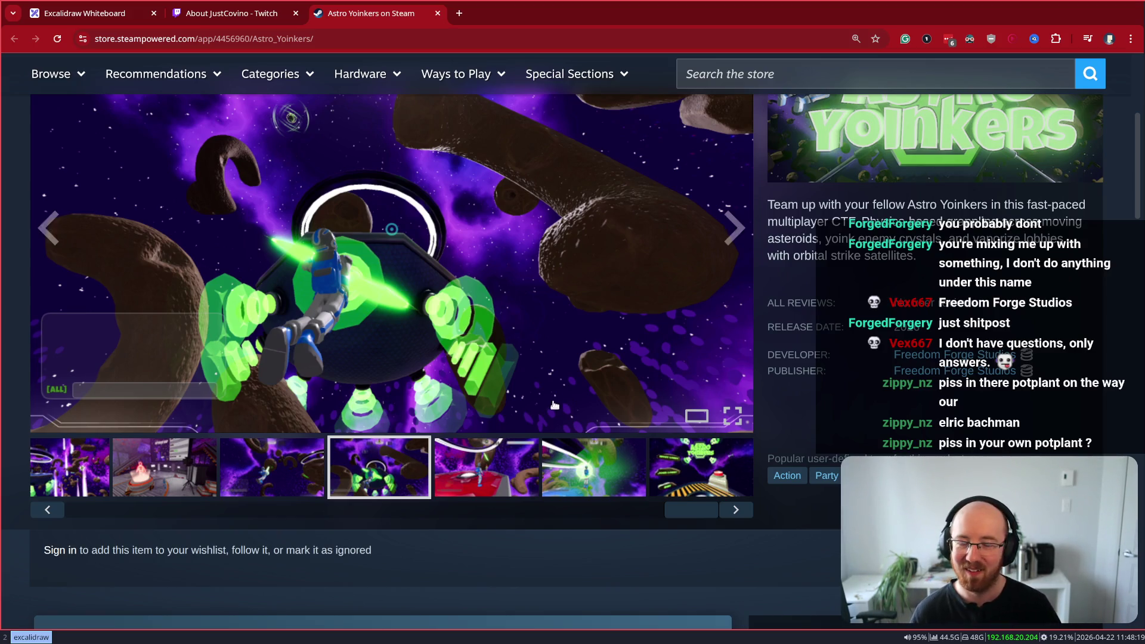
scroll(794, 300, up, 4)
scroll(795, 299, down, 3)
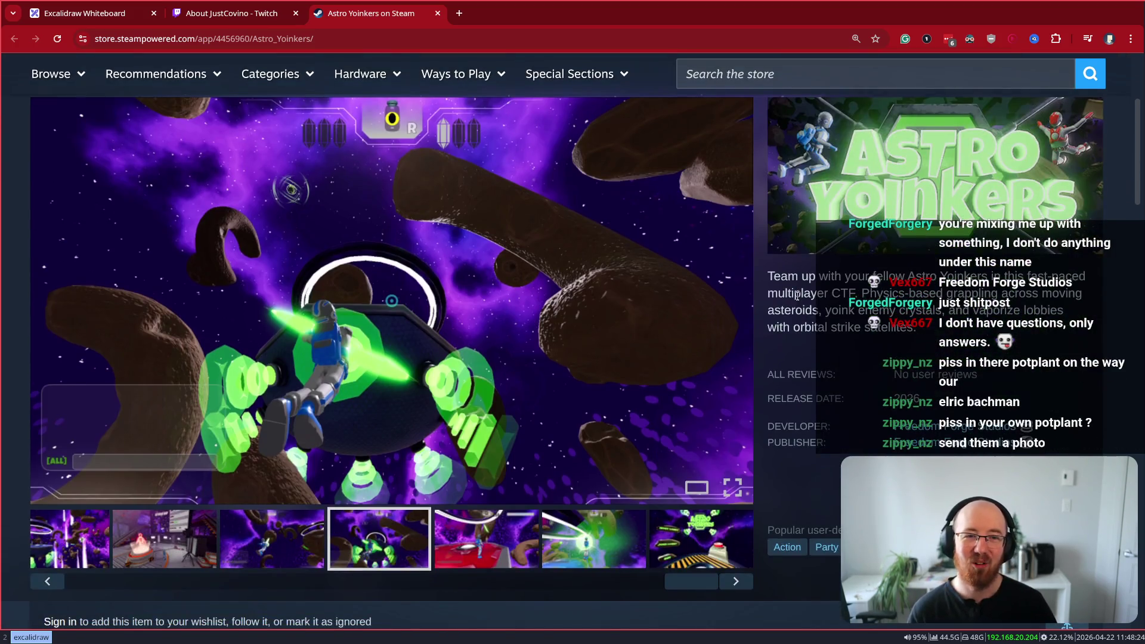
click(676, 531)
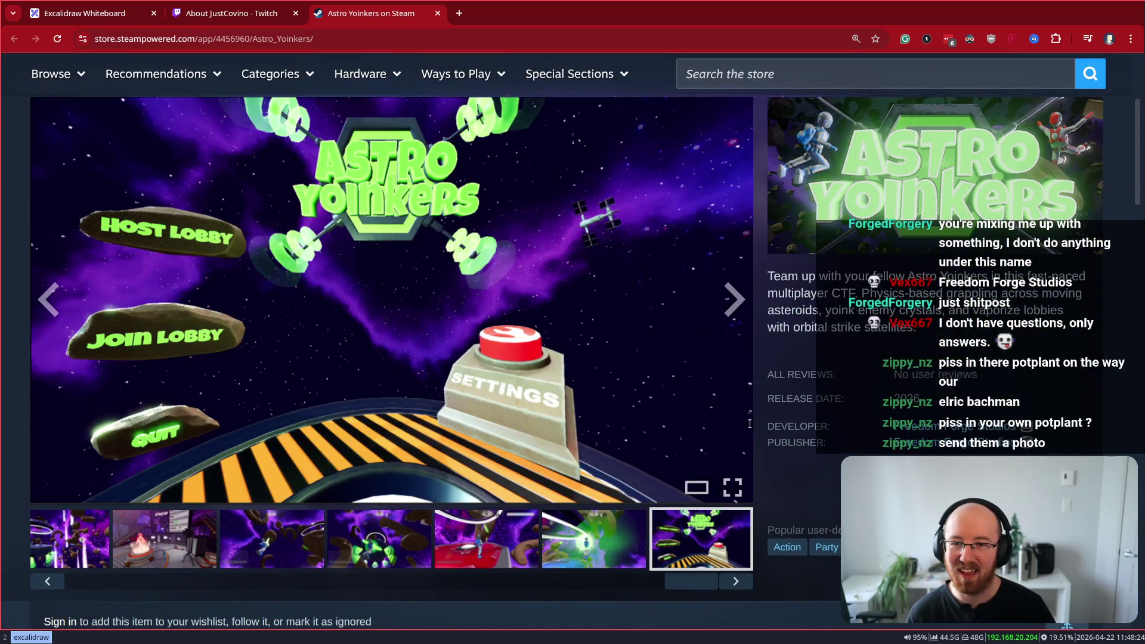
scroll(675, 420, down, 4)
scroll(675, 424, down, 3)
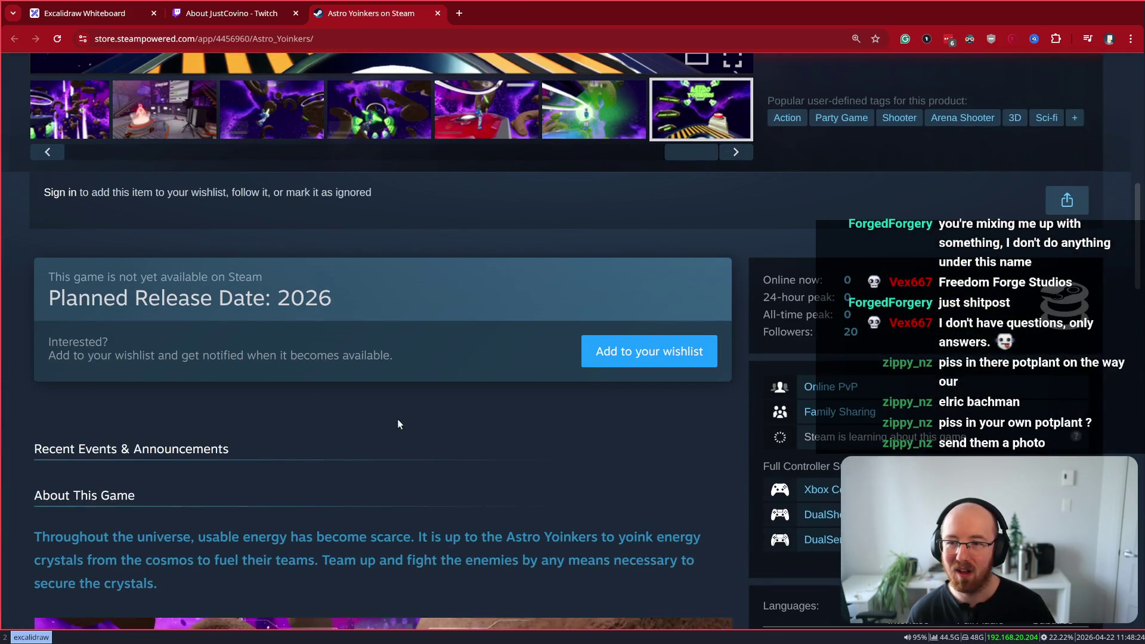
mouse_move(227, 384)
mouse_down()
mouse_move(188, 323)
mouse_move(227, 384)
mouse_move(127, 298)
mouse_move(228, 384)
mouse_up()
View the sixth, red platform and green ring screenshots, then open a blank tab
scroll(409, 369, up, 6)
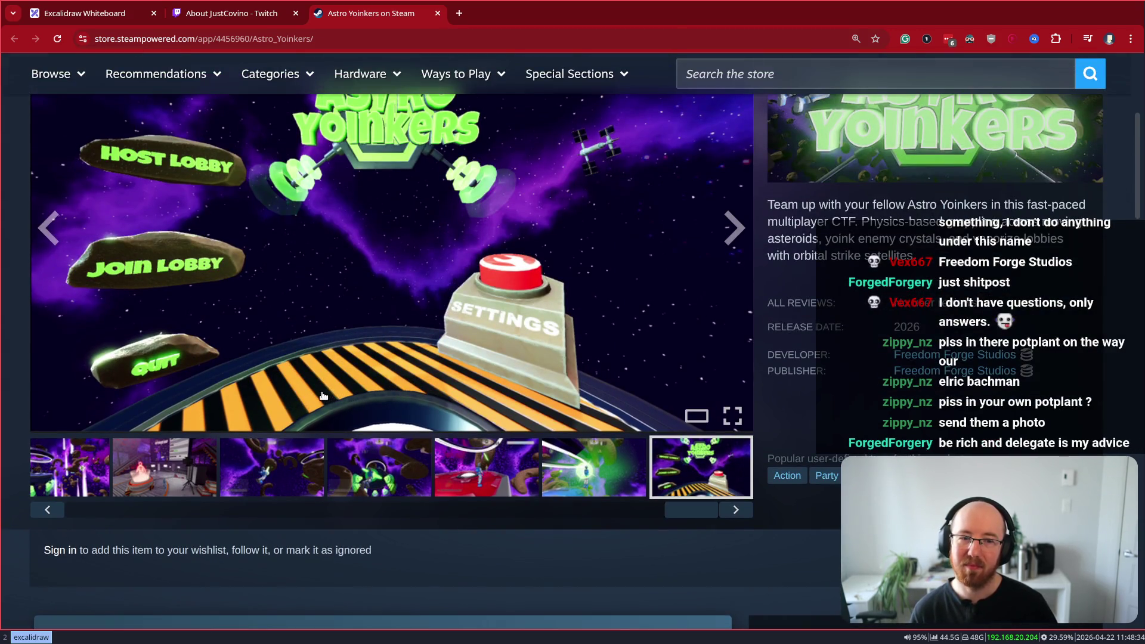
scroll(158, 190, up, 3)
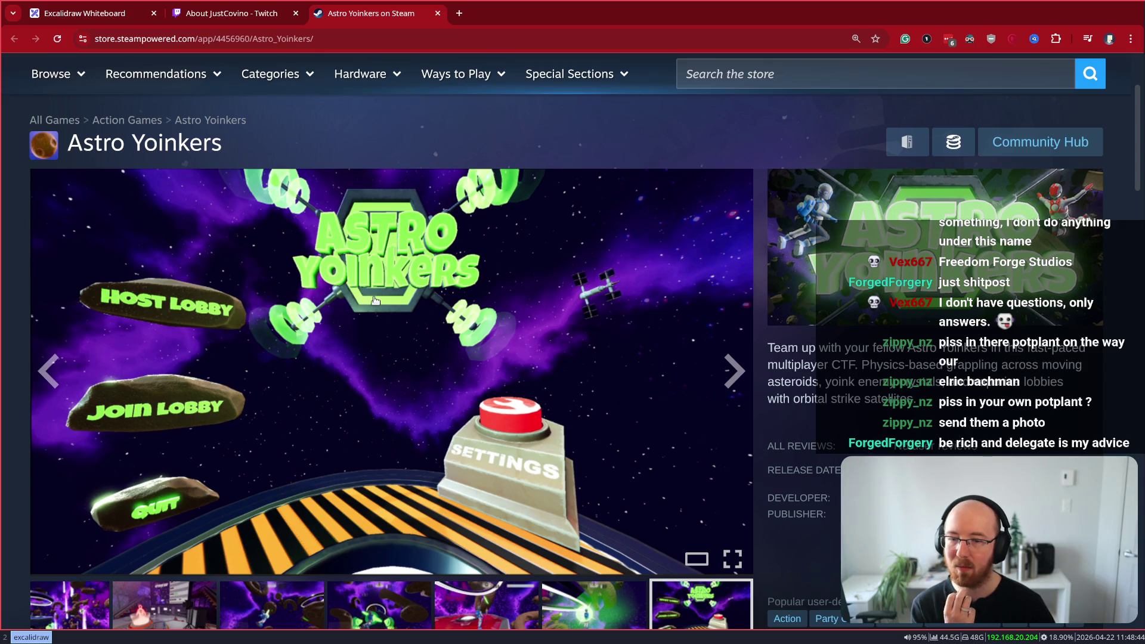
scroll(604, 516, down, 2)
click(594, 472)
scroll(483, 502, up, 1)
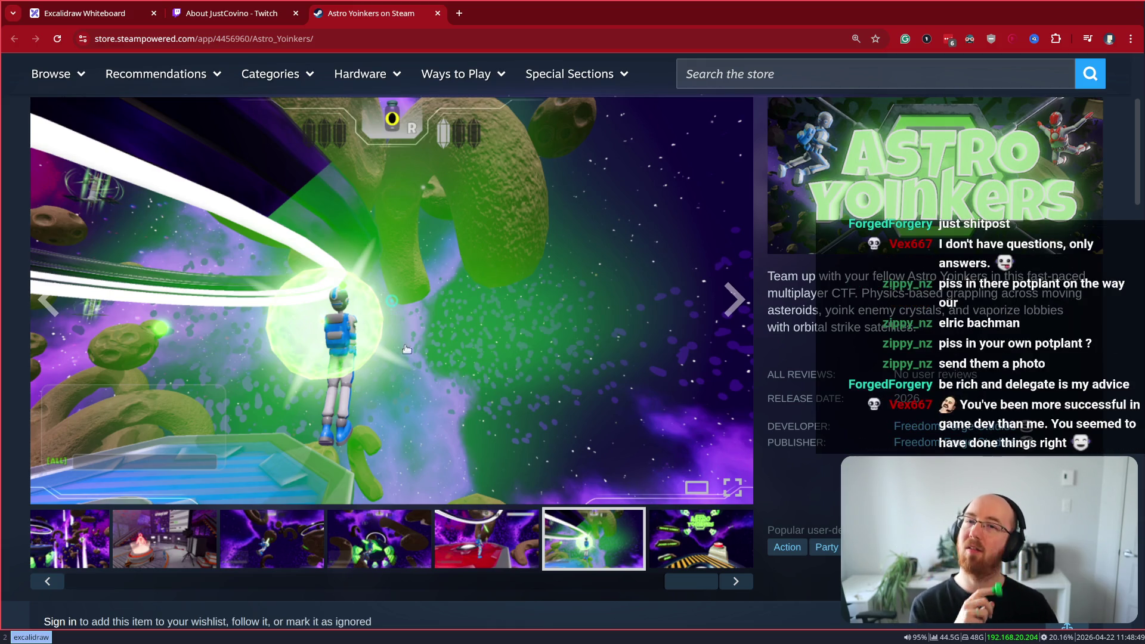
click(463, 567)
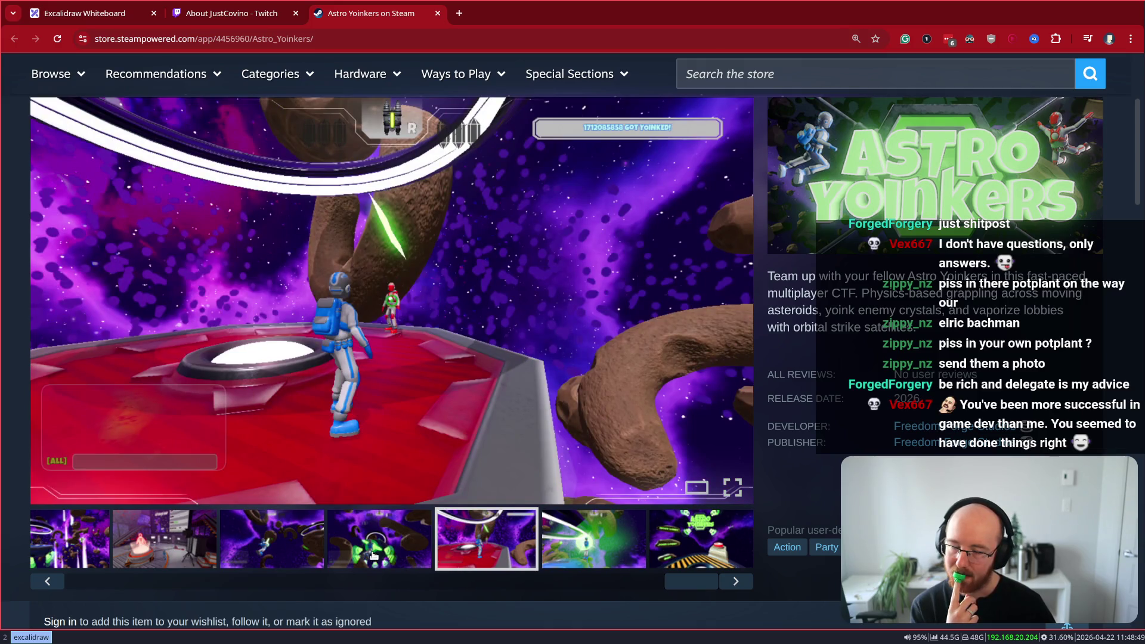
click(373, 555)
key(ctrl+t)
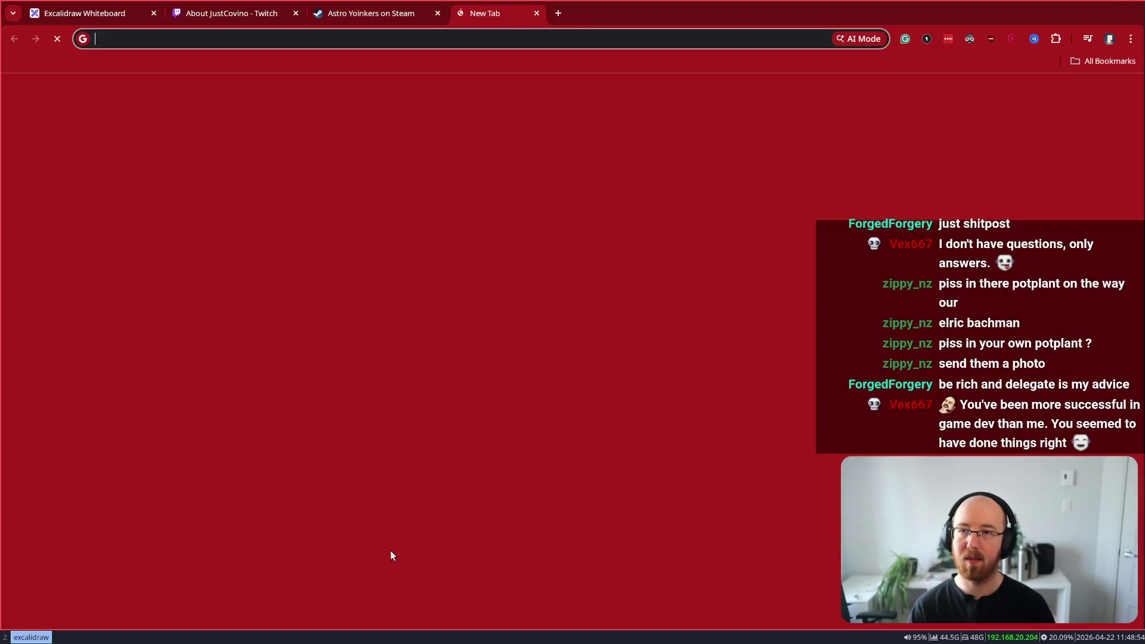
Browse image results for 'apex legends tutorial area', previewing the training mode image, then return to Astro Yoinkers
text(apex legends tutori)
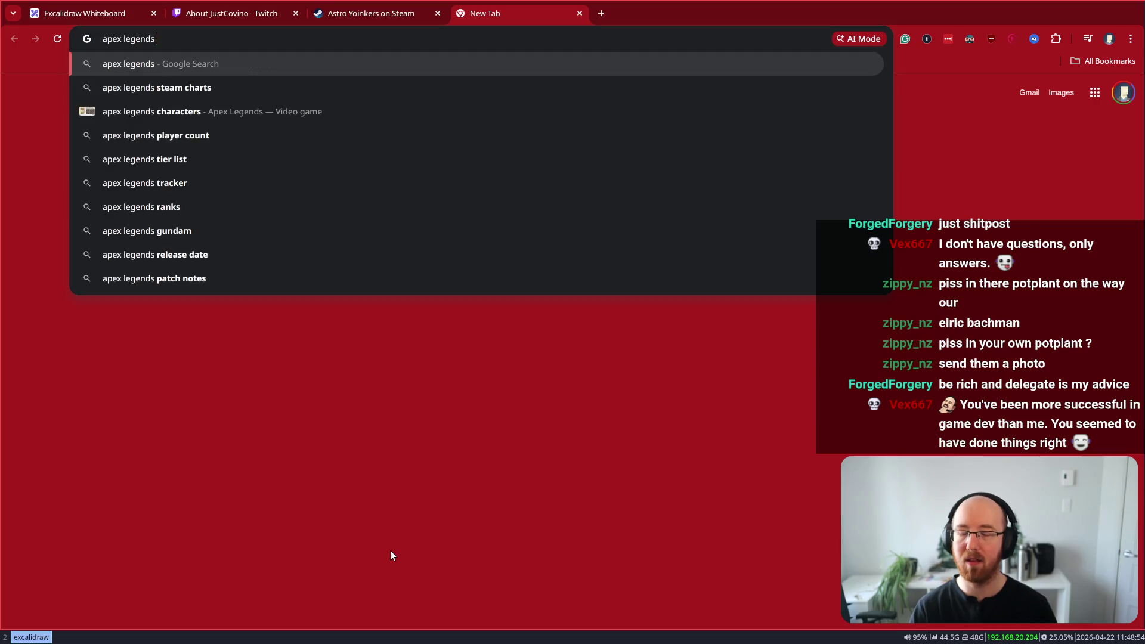
text(al area)
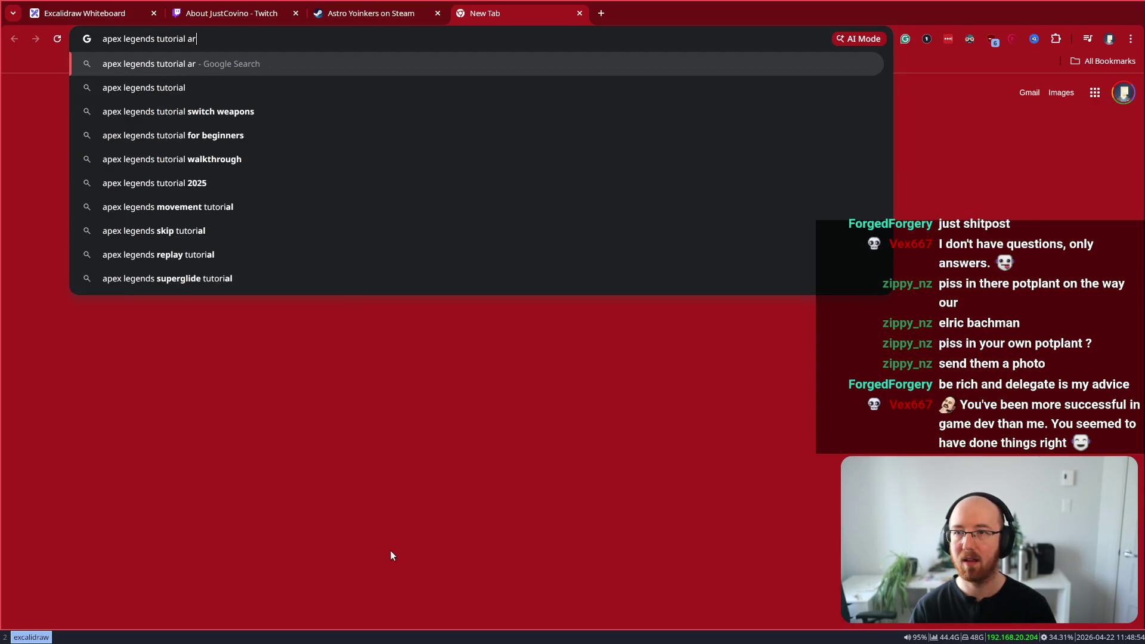
key(Return)
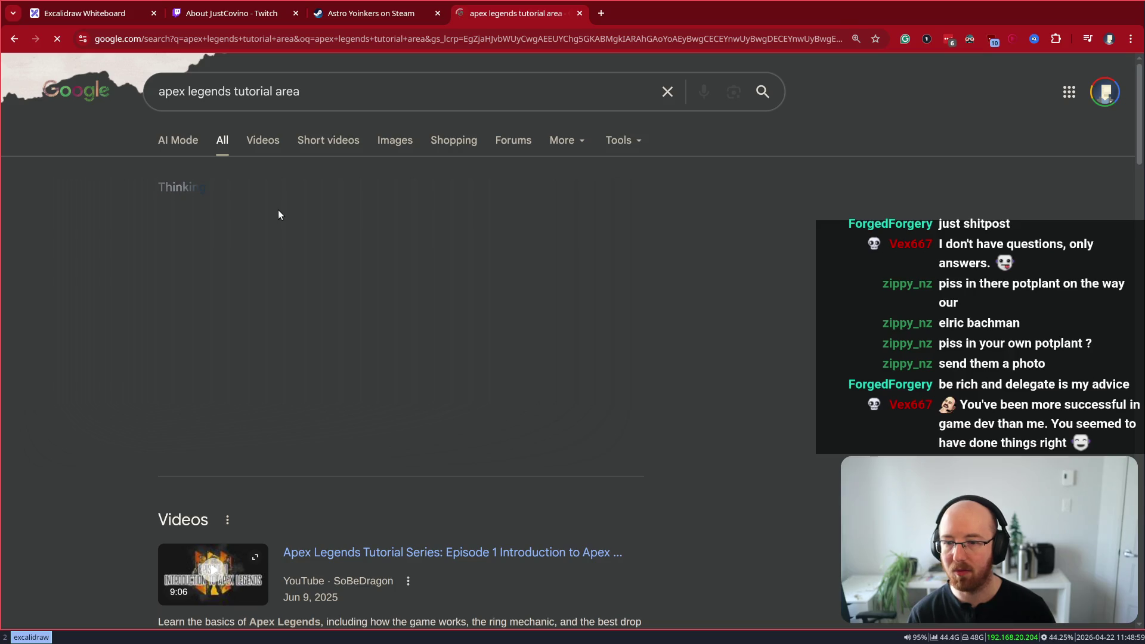
click(375, 138)
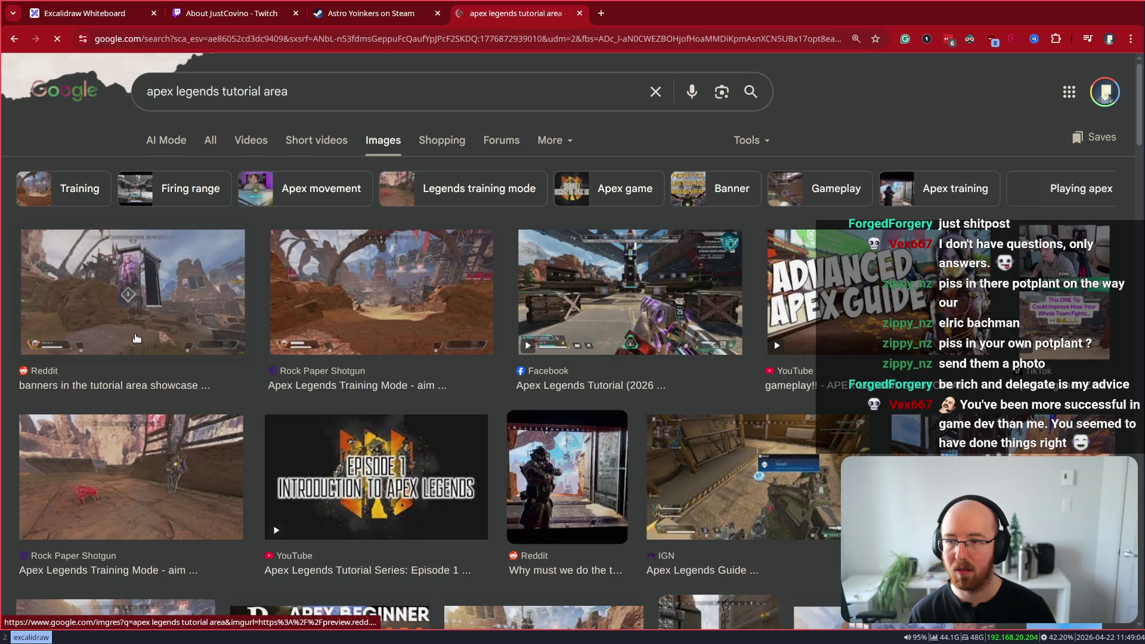
click(343, 322)
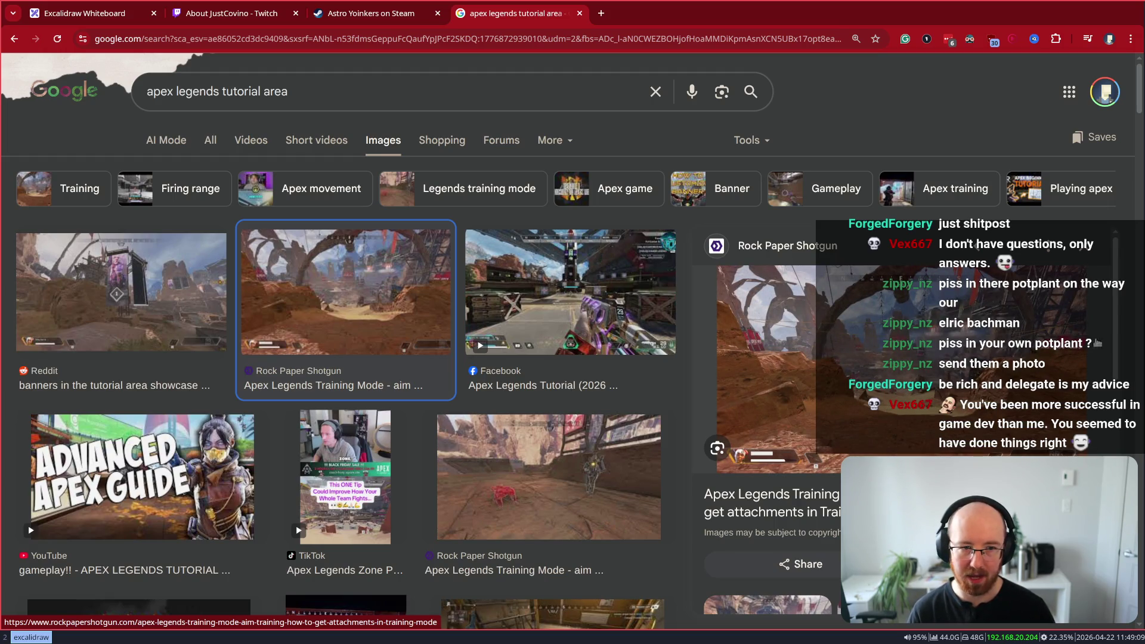
click(364, 16)
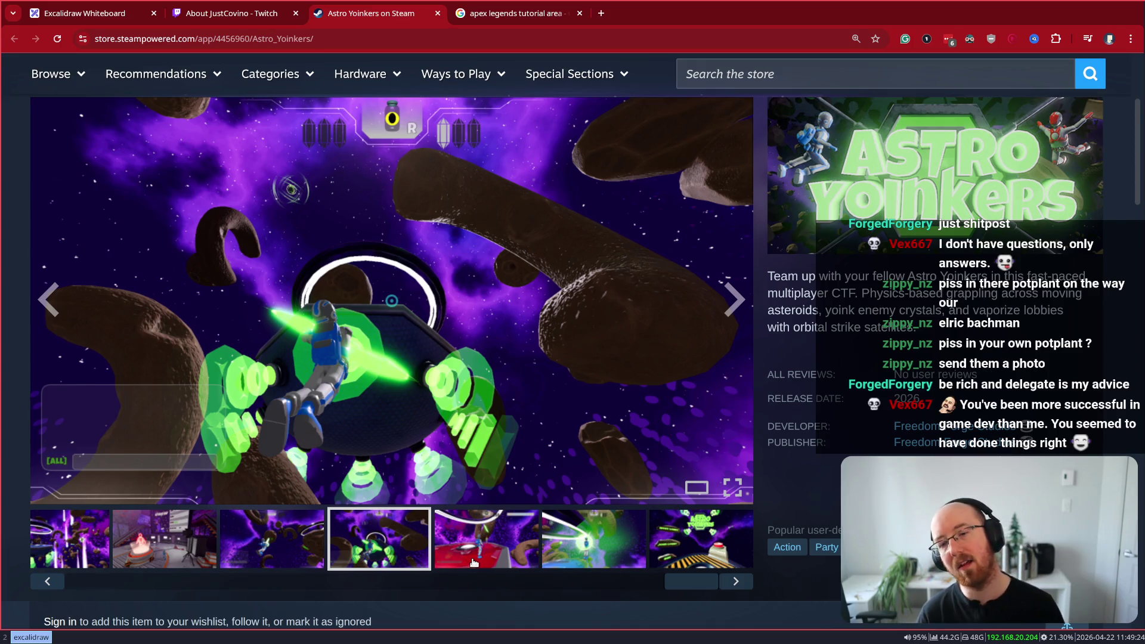
Show the fifth and then the sixth Astro Yoinkers screenshots in the gallery
click(467, 558)
click(586, 547)
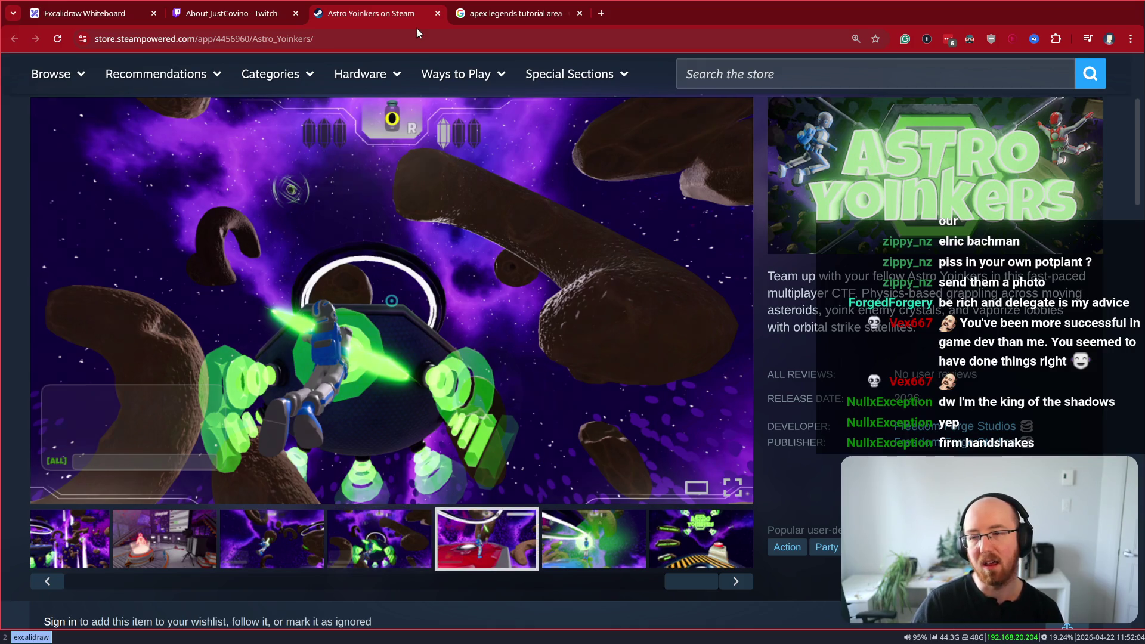
Open the PEAK Steam store page in a new tab from the 'peak' suggestion
key(ctrl+t)
text(peak)
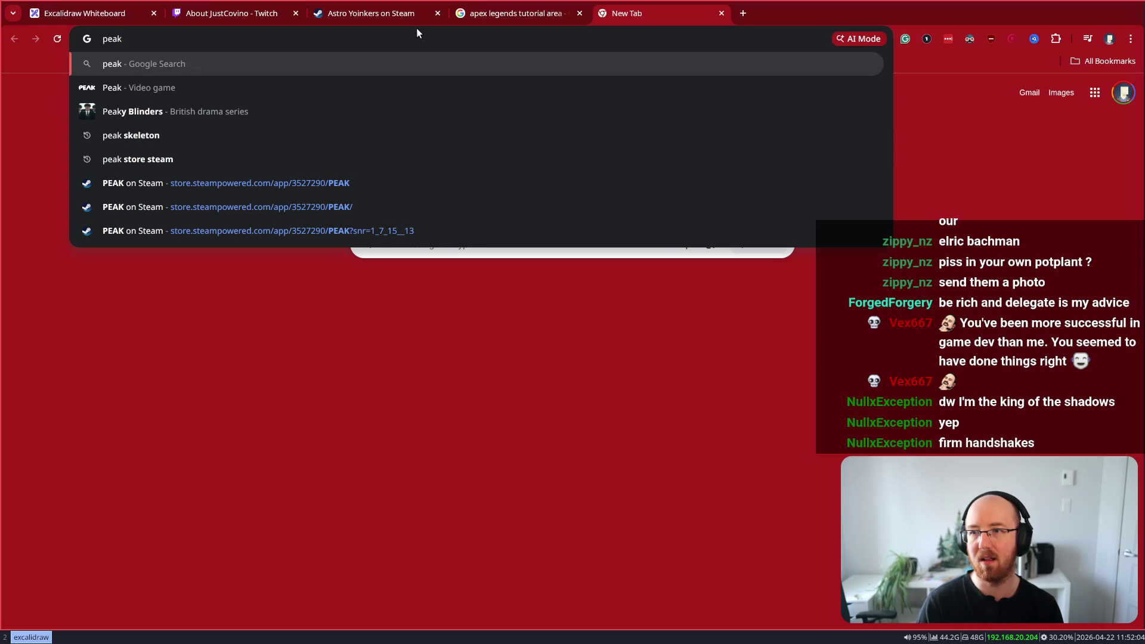
key(Down)
key(Down)
key(Down)
key(Return)
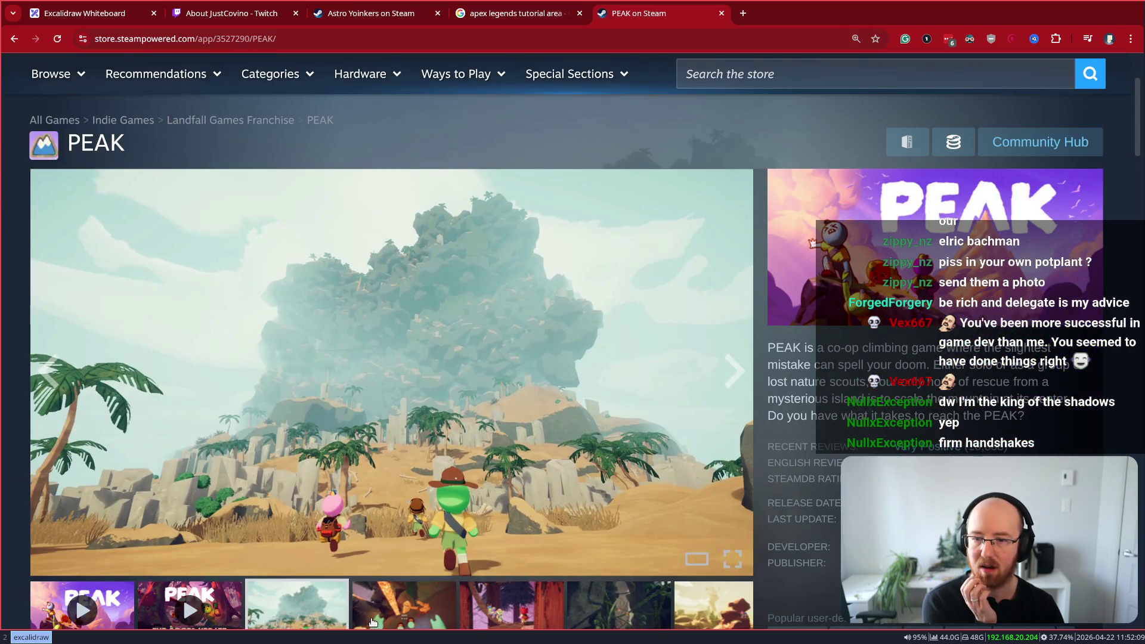
Browse PEAK's rope-and-lava, treehouse bridge, jungle vines and desert screenshots, then return to Astro Yoinkers
click(374, 622)
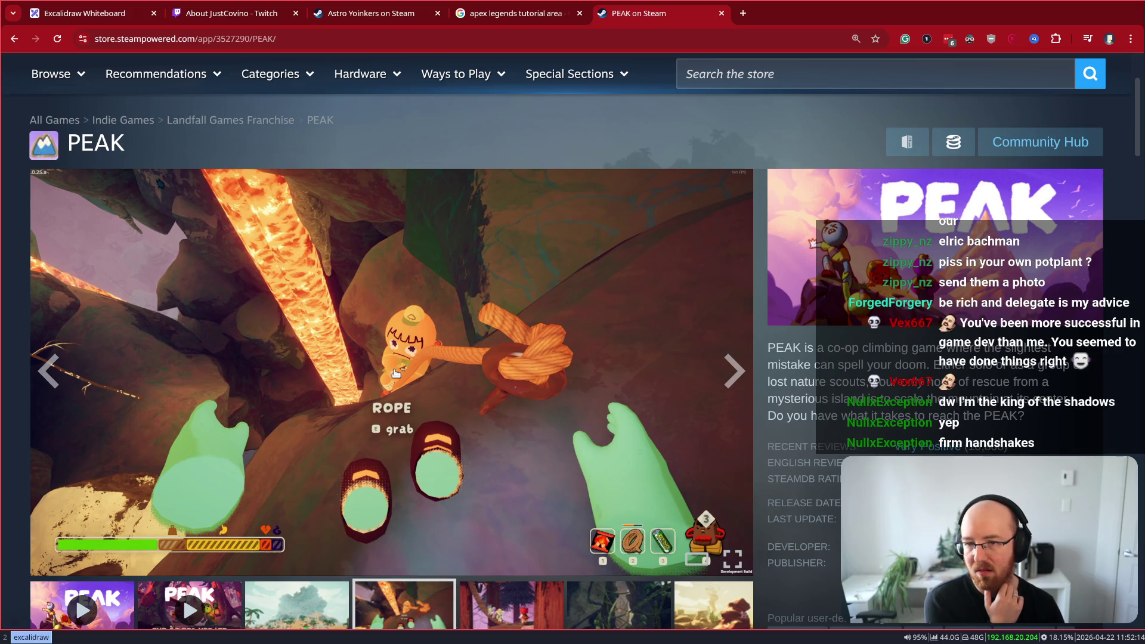
scroll(395, 373, down, 1)
click(542, 540)
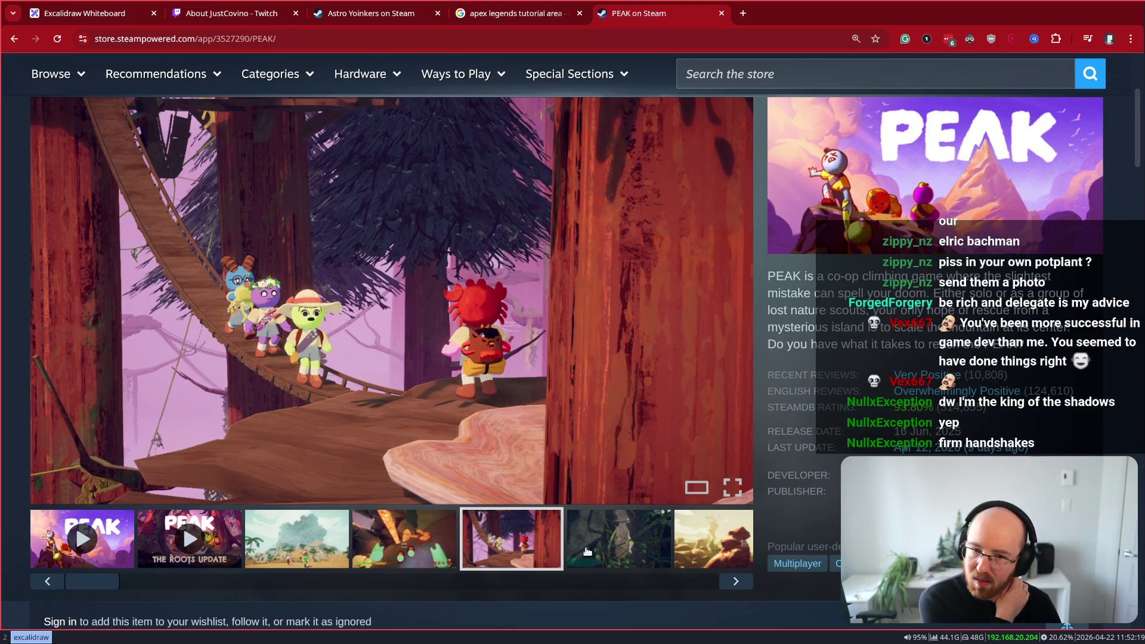
click(620, 552)
click(528, 556)
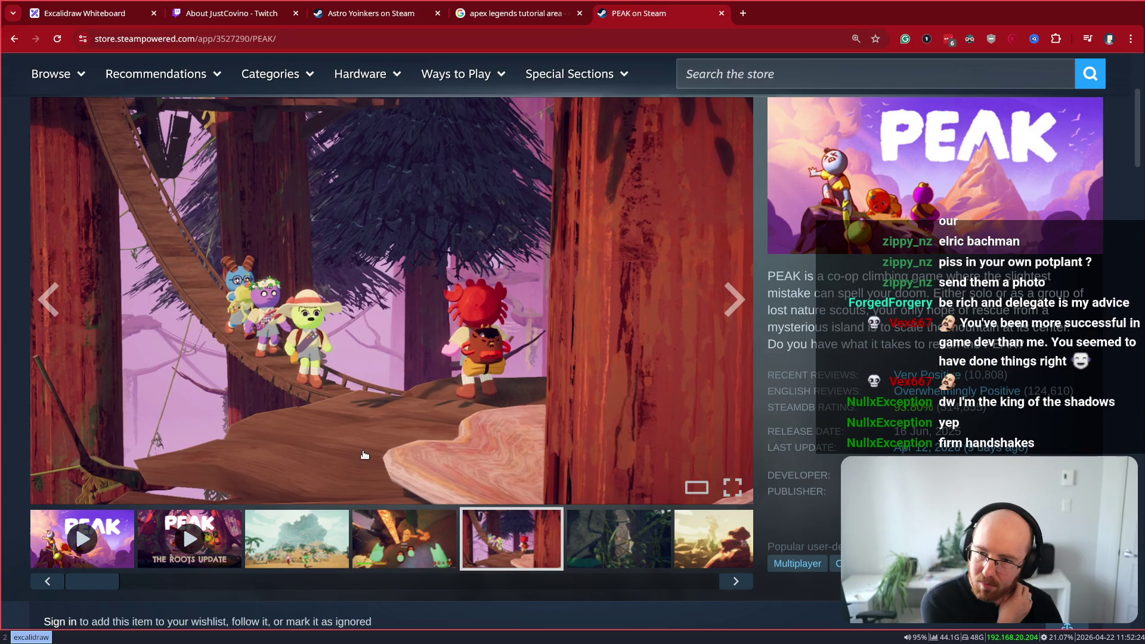
click(692, 539)
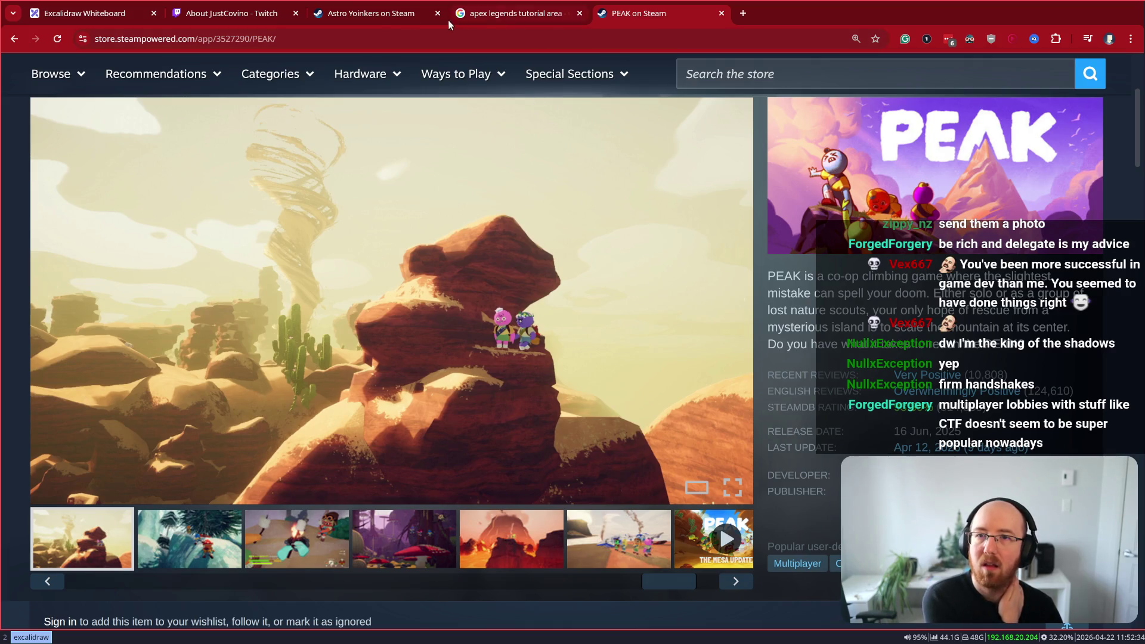
click(380, 14)
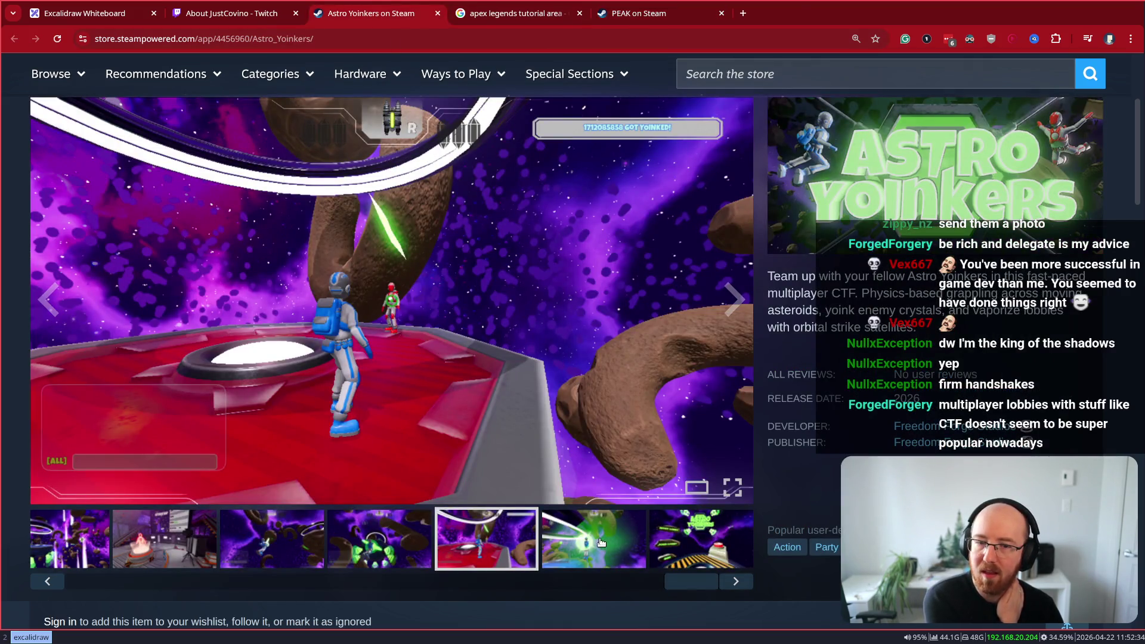
click(581, 555)
click(715, 541)
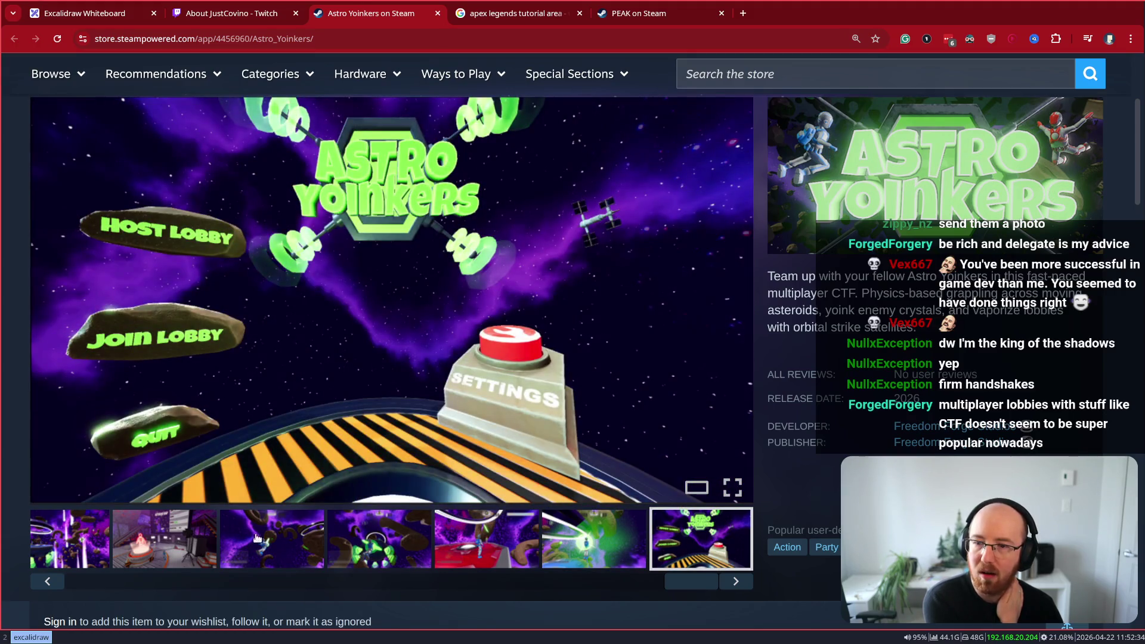
click(174, 544)
click(97, 552)
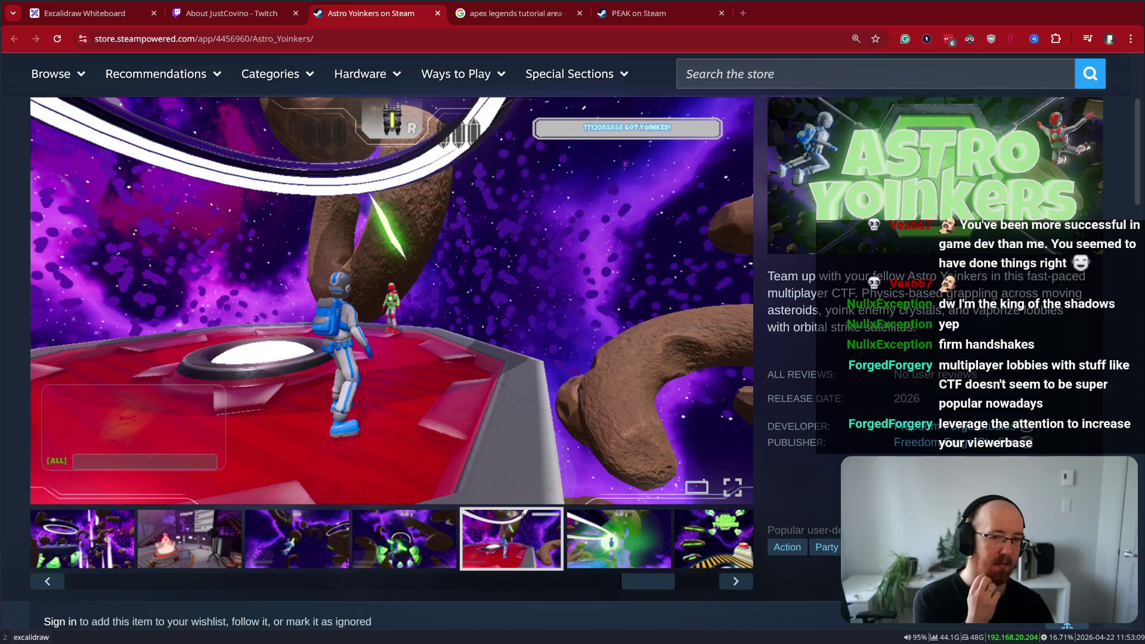
mouse_move(401, 231)
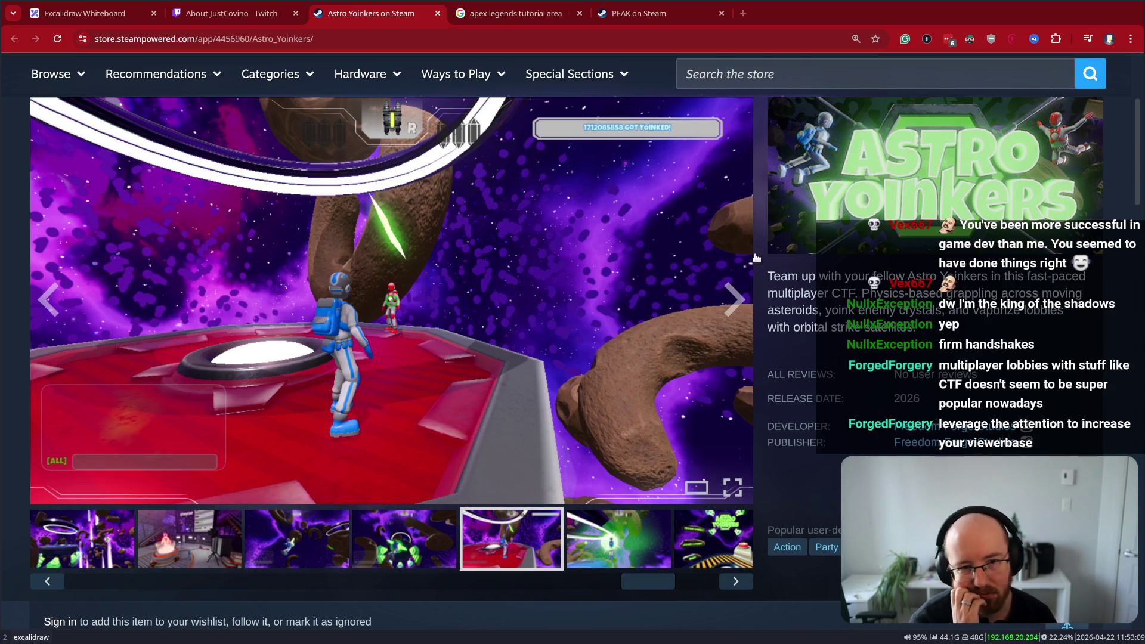
double_click(842, 293)
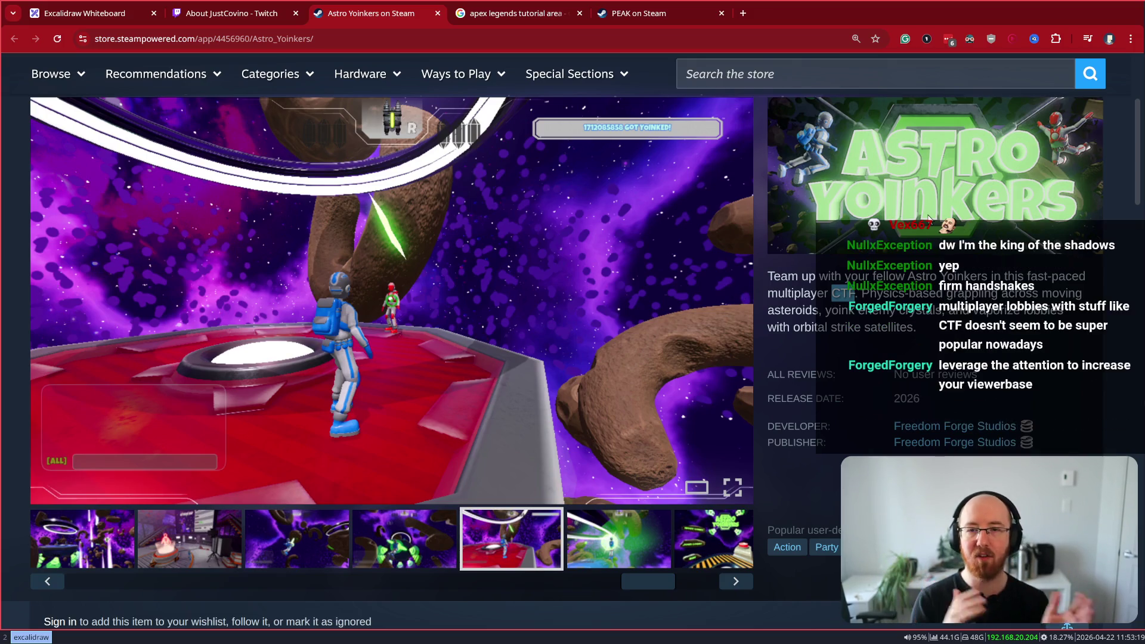
click(749, 79)
Use the store search to open RV There Yet?, PEAK, then R.E.P.O. store pages
text(rv)
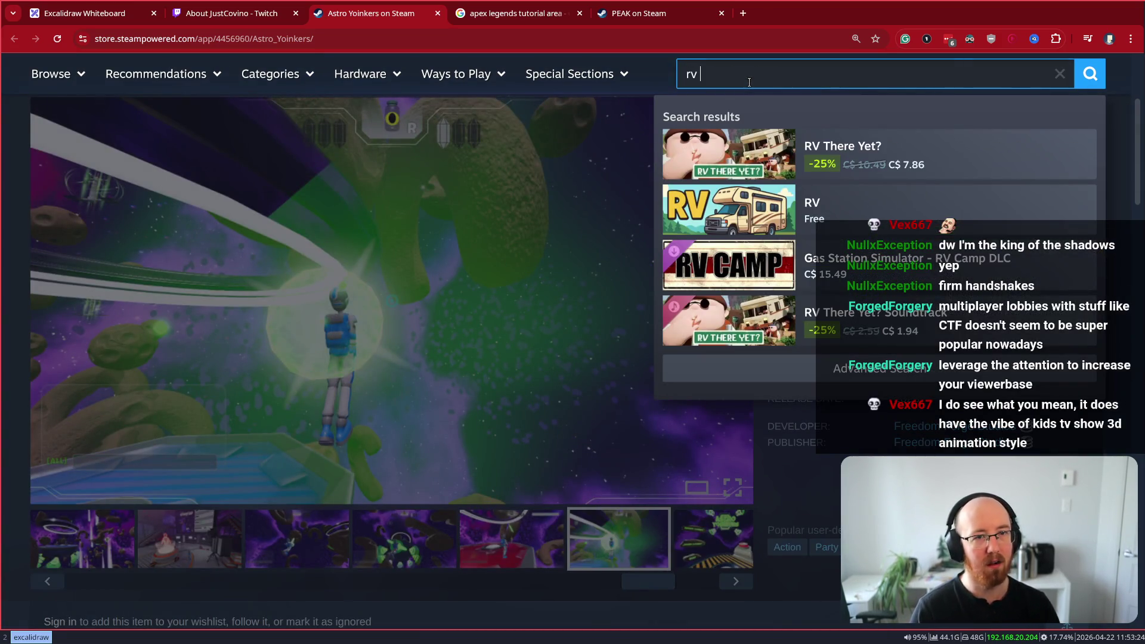
click(1018, 138)
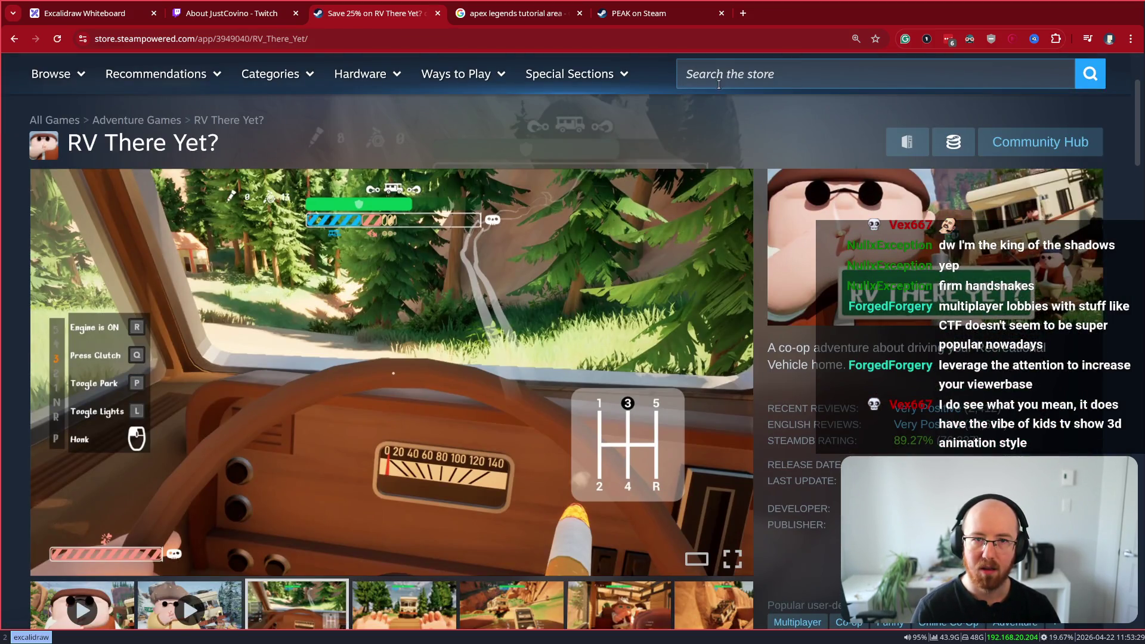
click(718, 84)
text(peak)
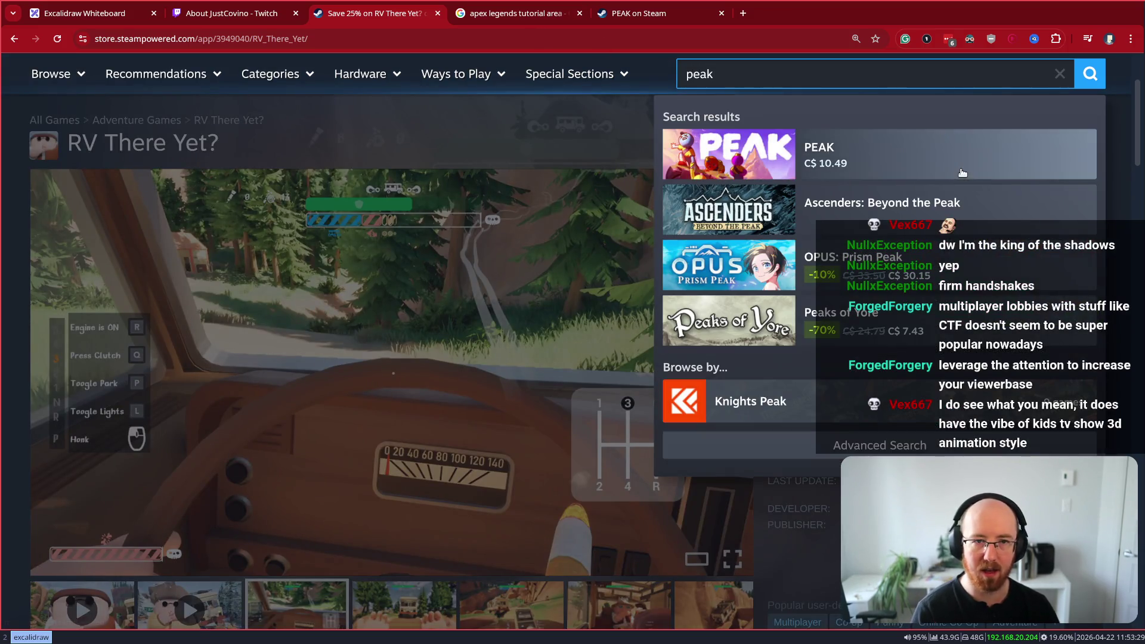
click(962, 172)
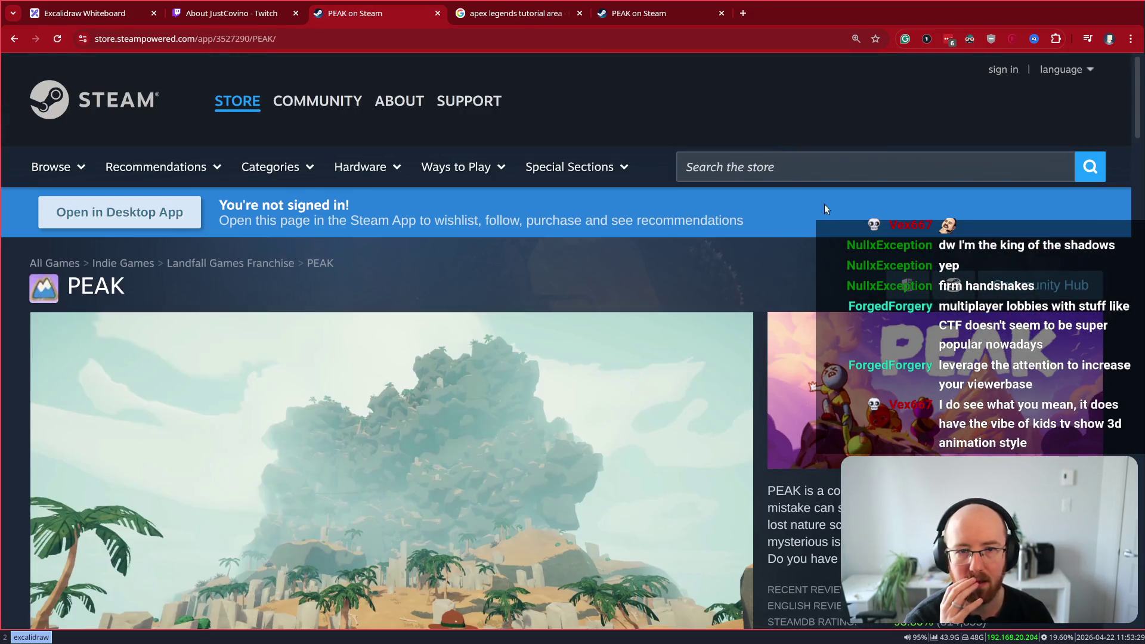
click(758, 171)
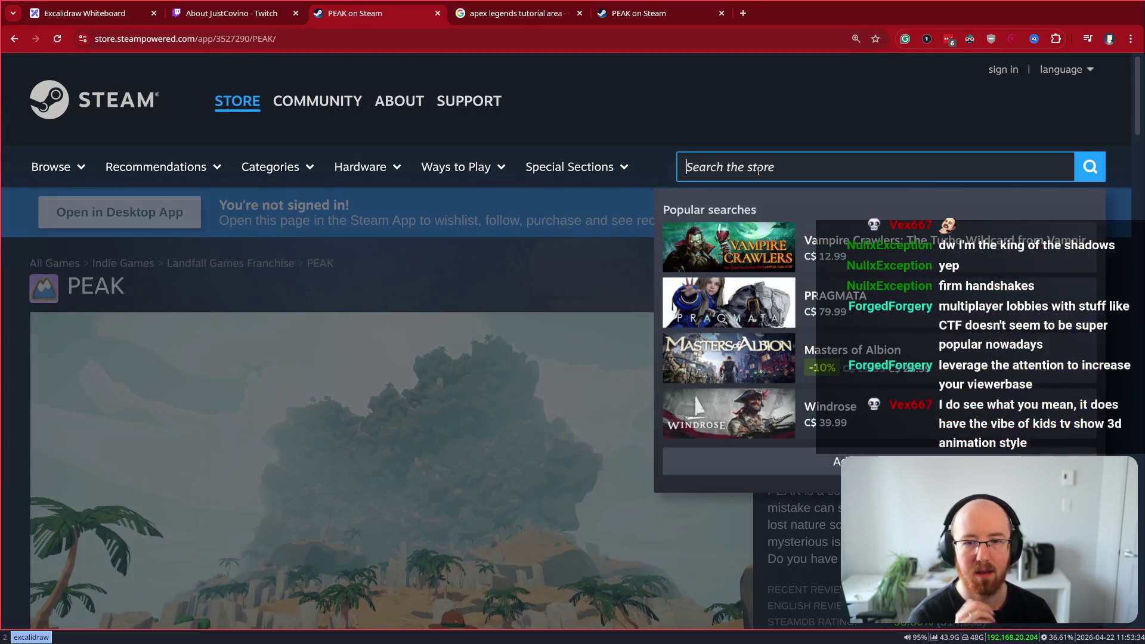
text(repo)
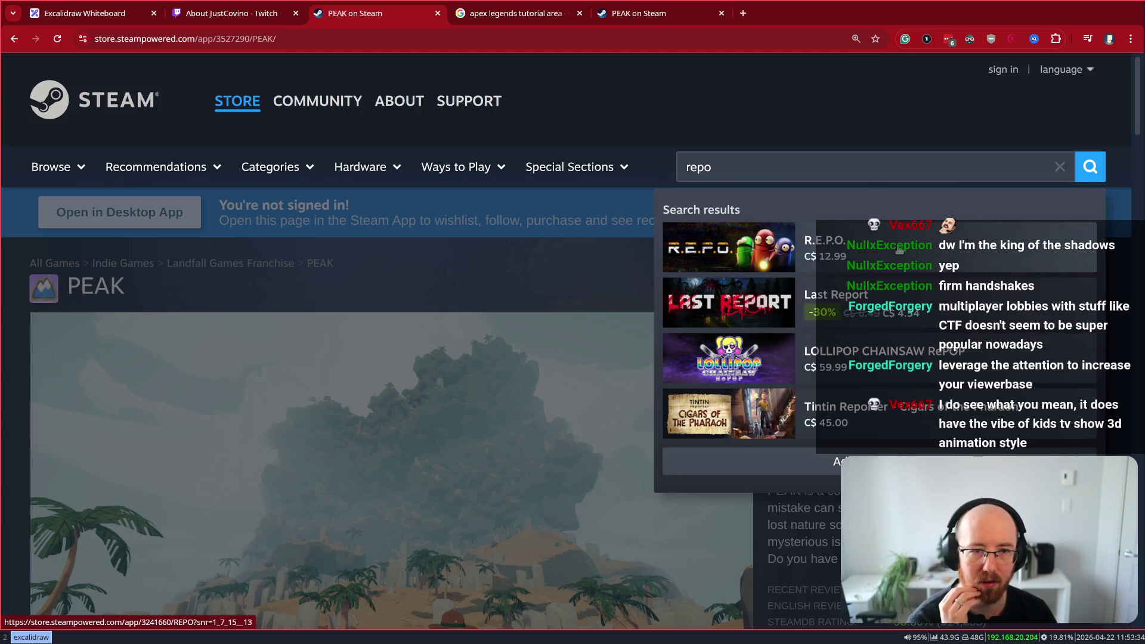
click(899, 250)
Search 'prat' to open Pratfall and show its character customization screenshot
scroll(773, 289, up, 3)
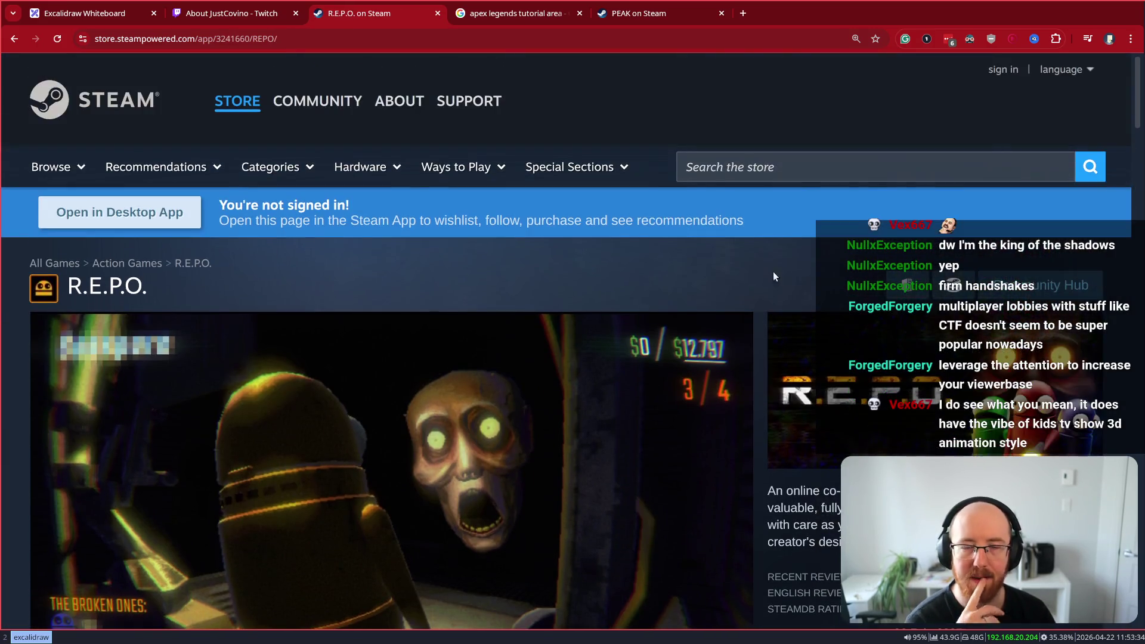
click(746, 159)
text(prath)
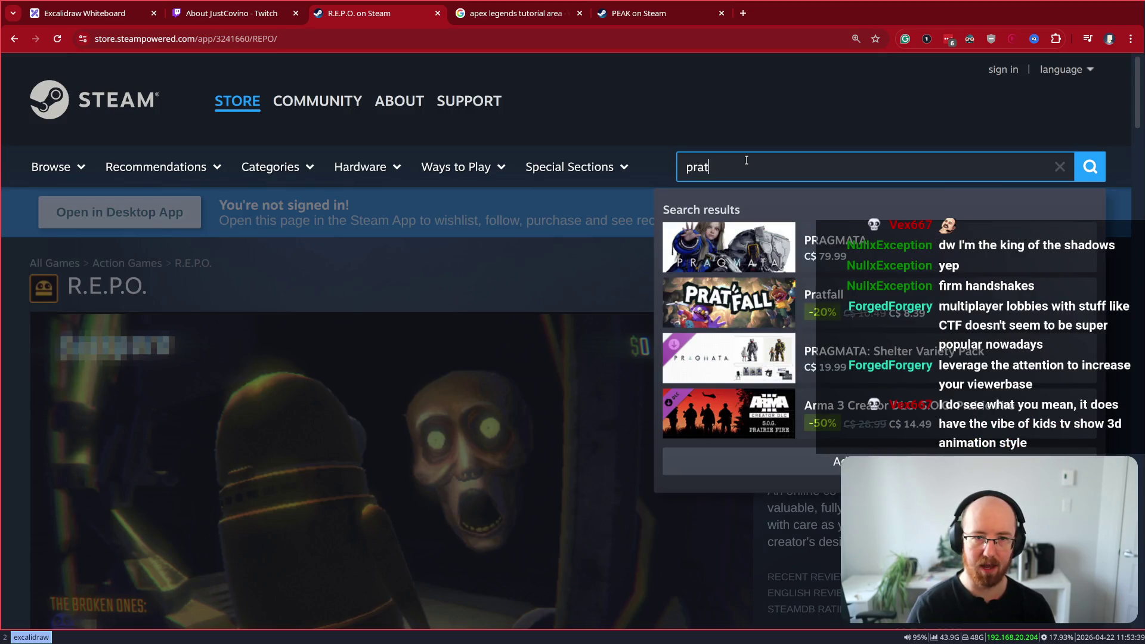
key(BackSpace)
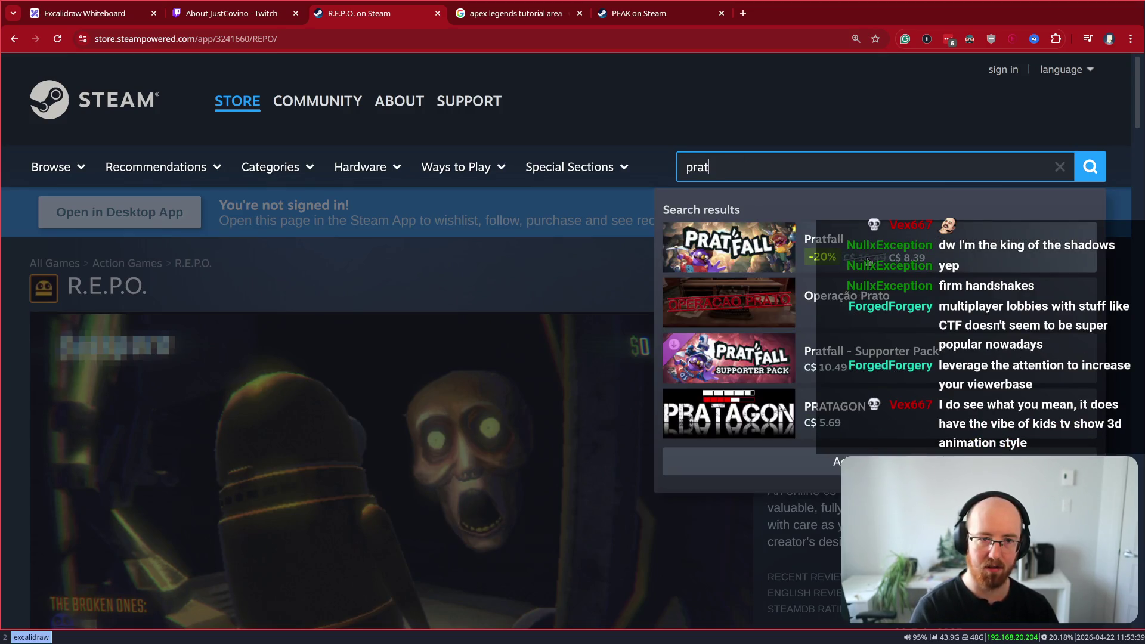
click(868, 261)
scroll(916, 421, down, 3)
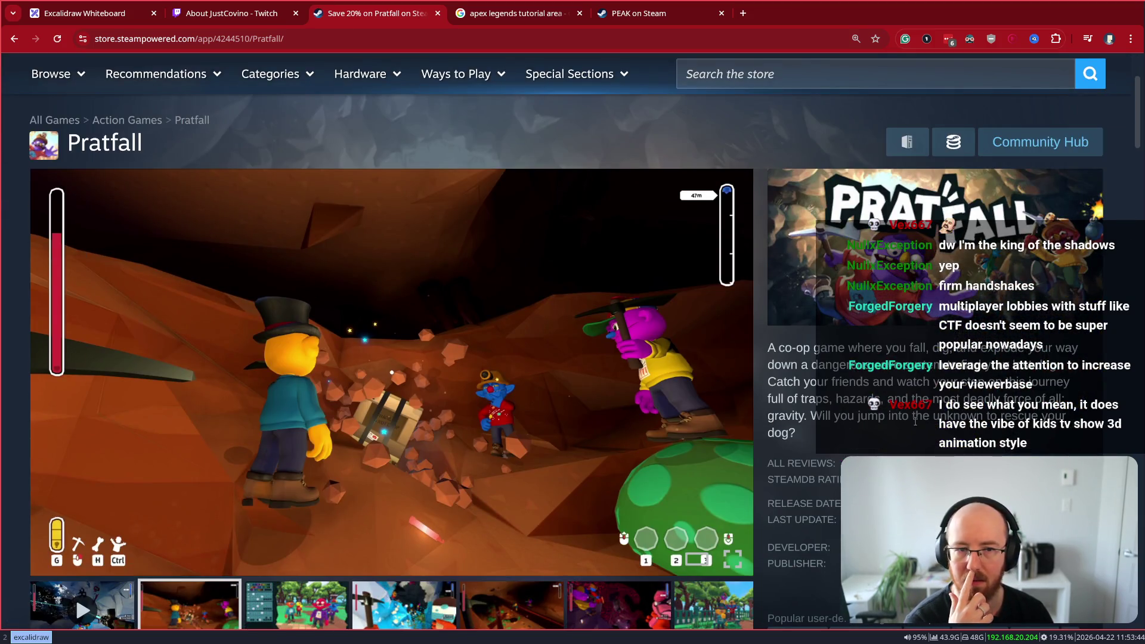
scroll(916, 416, down, 3)
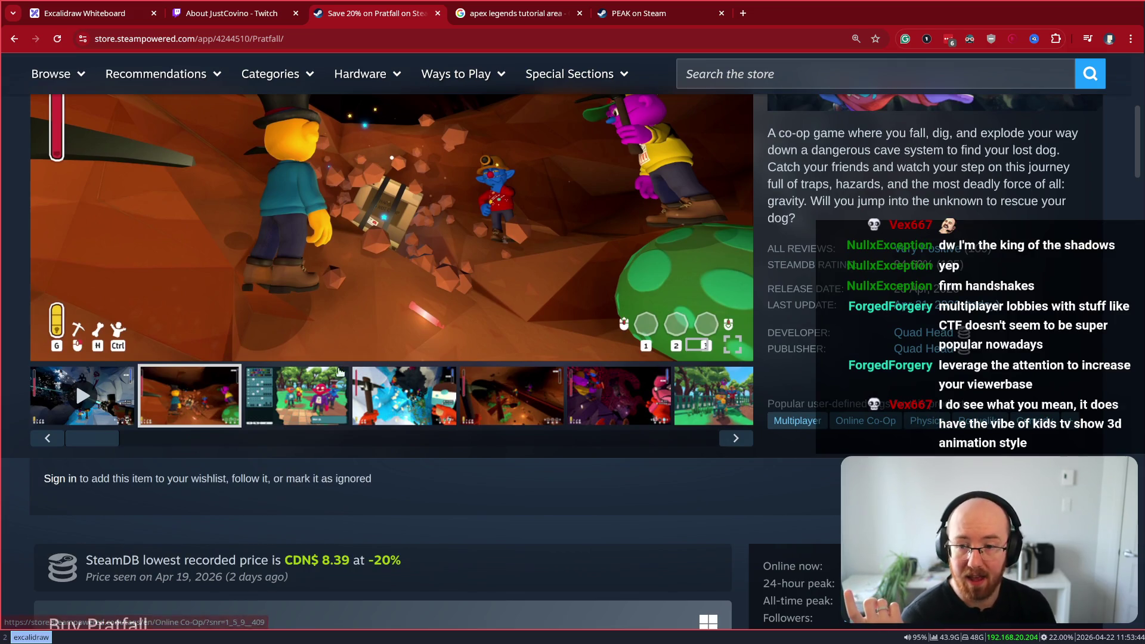
click(333, 392)
scroll(360, 403, up, 2)
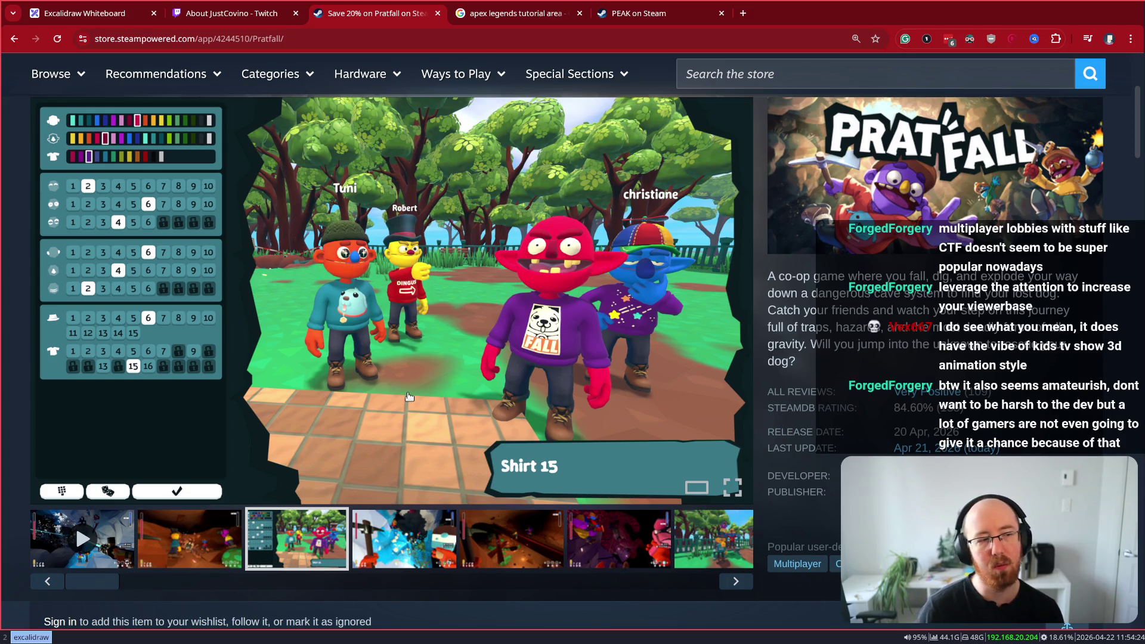
Reopen the closed Black Hole game tab, then bring up the Astro Yoinkers page via 'astro yo'
key(ctrl+Tab)
key(ctrl+Tab)
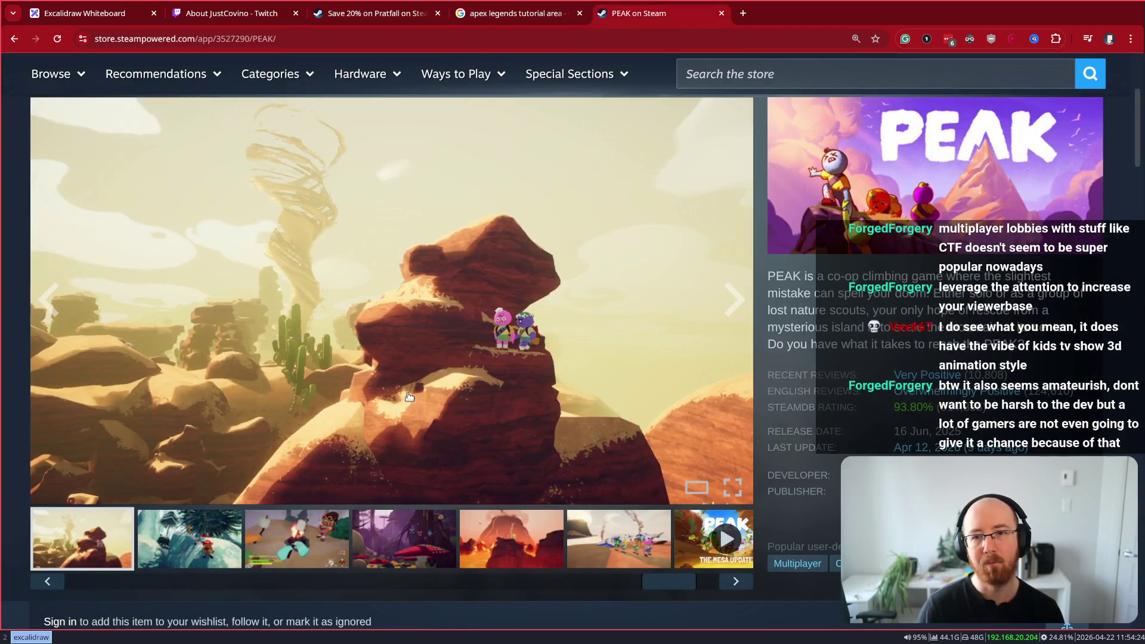
key(ctrl+shift+Tab)
key(ctrl+shift+Tab)
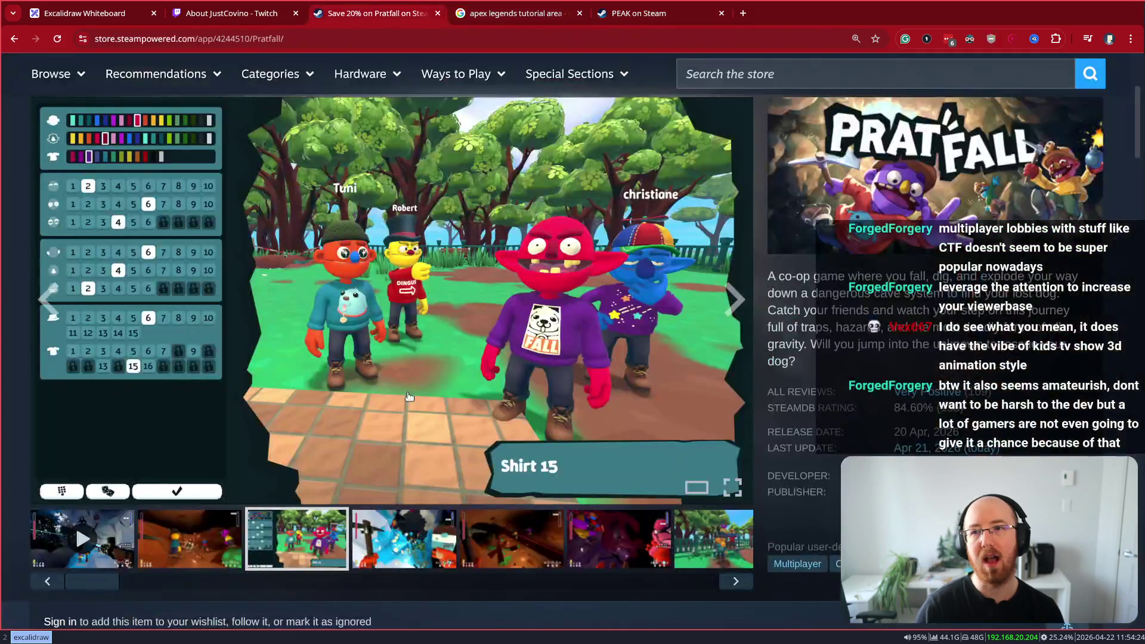
key(ctrl+shift+t)
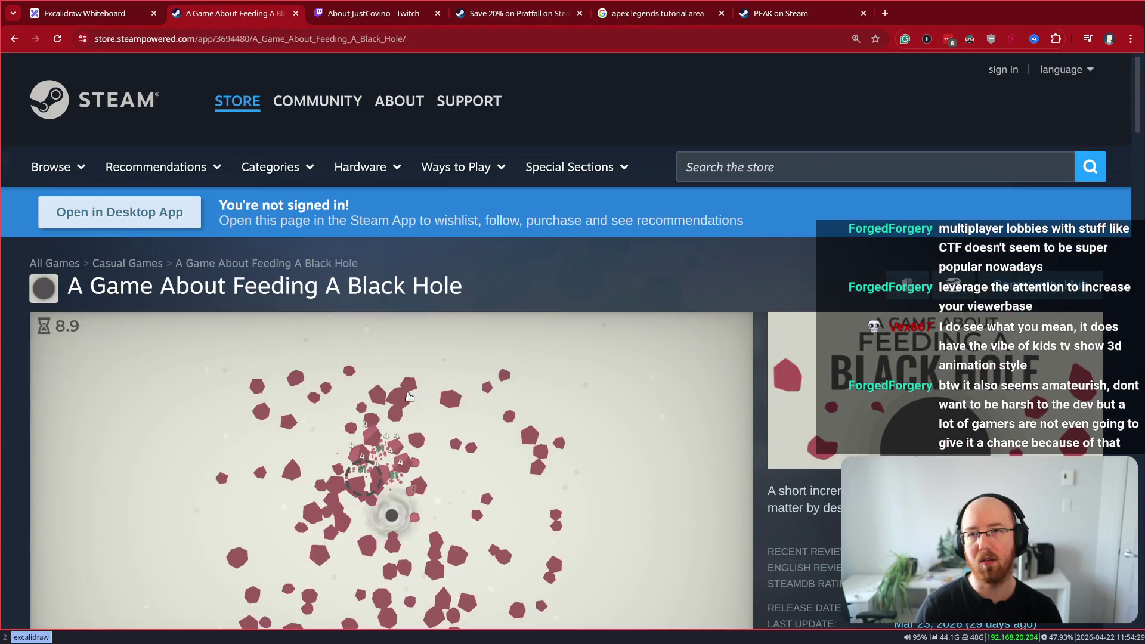
key(ctrl+Tab)
key(ctrl+Tab)
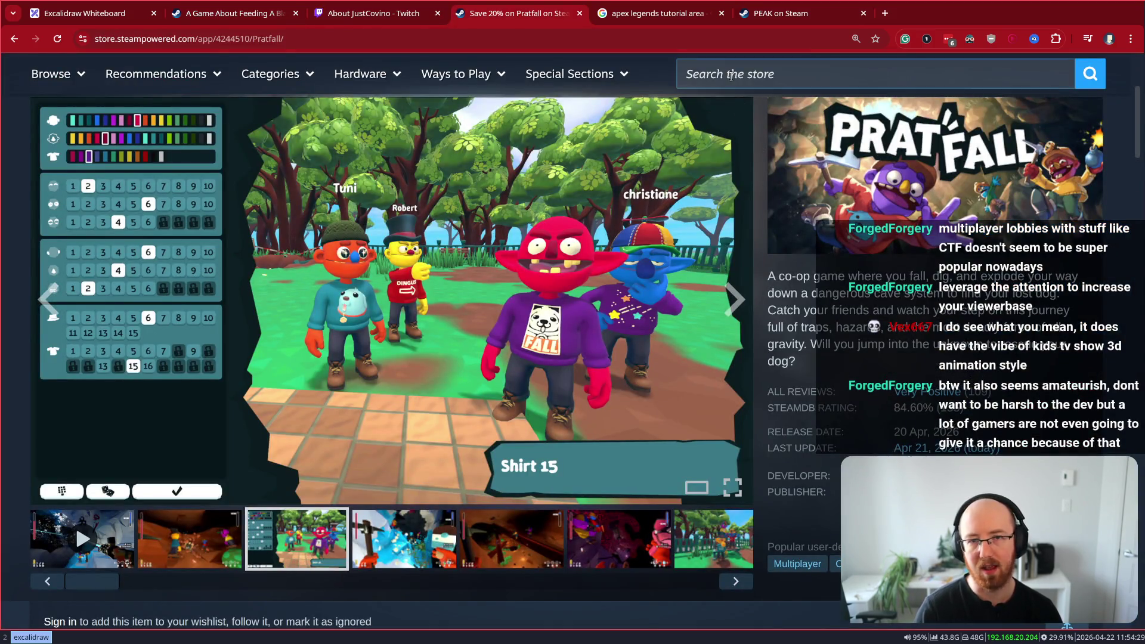
click(731, 76)
text(astro)
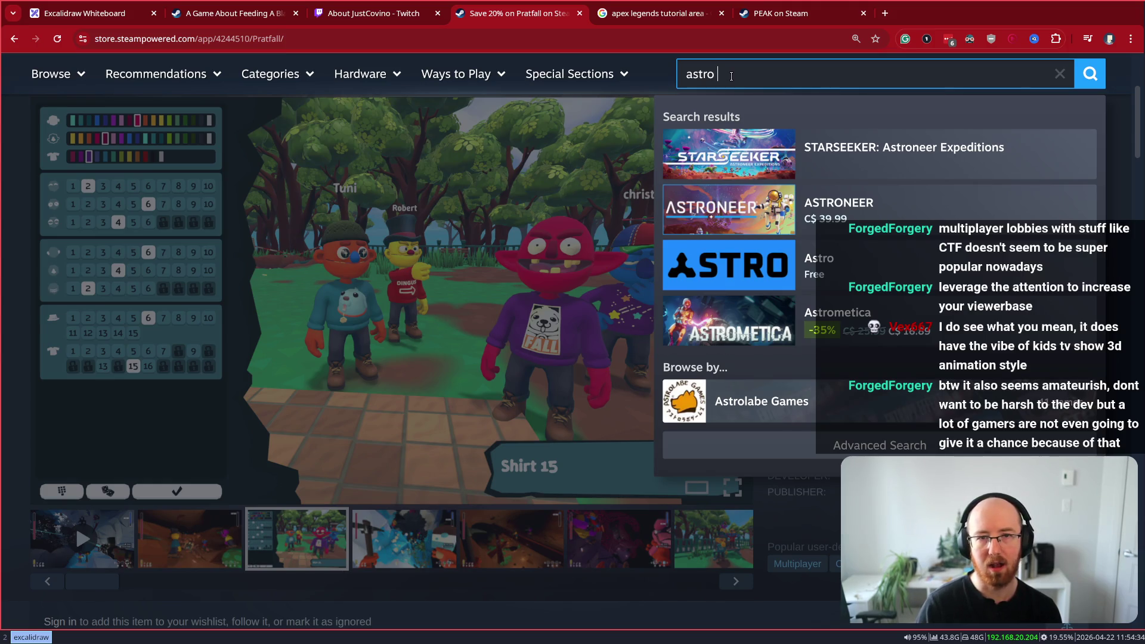
text( yo)
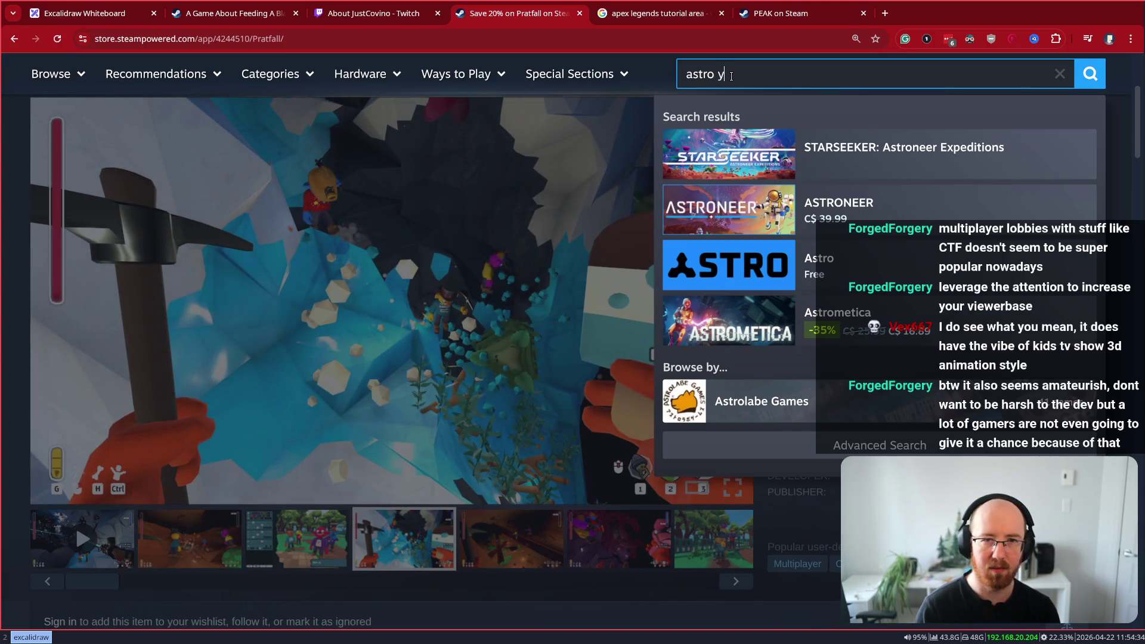
click(912, 170)
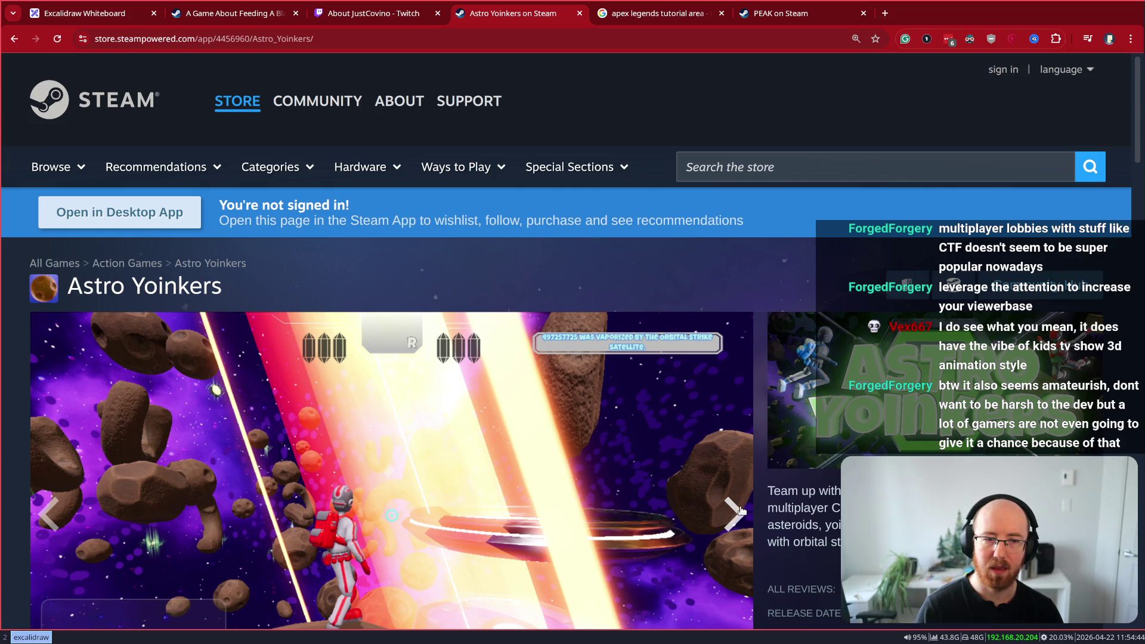
Type and clear 'Yoink It' in the store search, then reload the streamer's Twitch About page
click(748, 167)
text(Y)
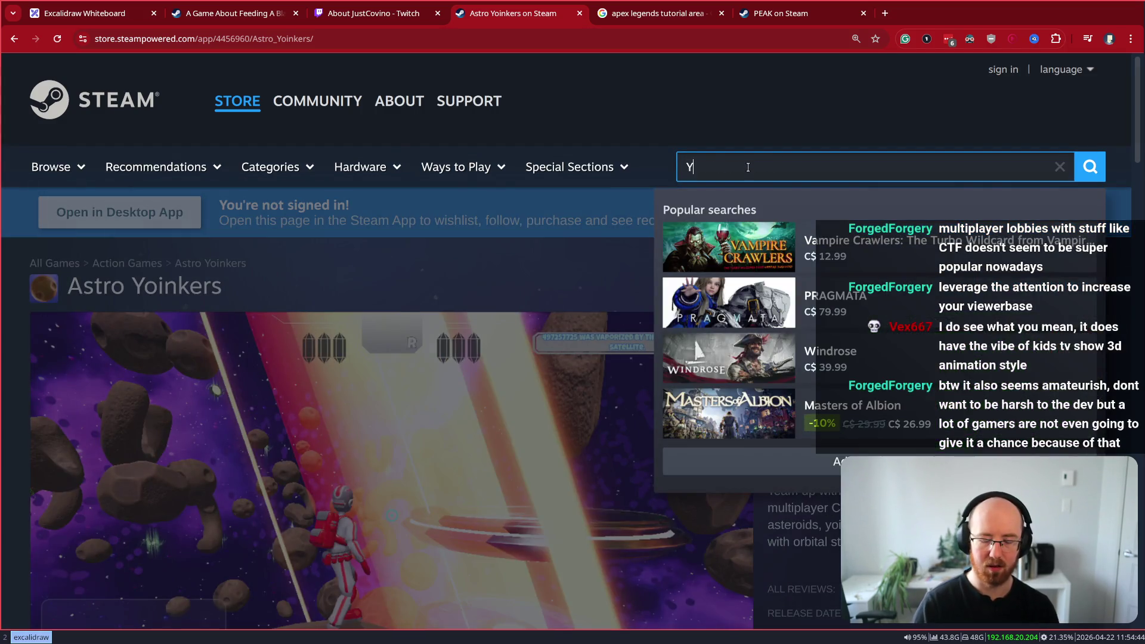
text(oink It)
key(ctrl+a)
key(BackSpace)
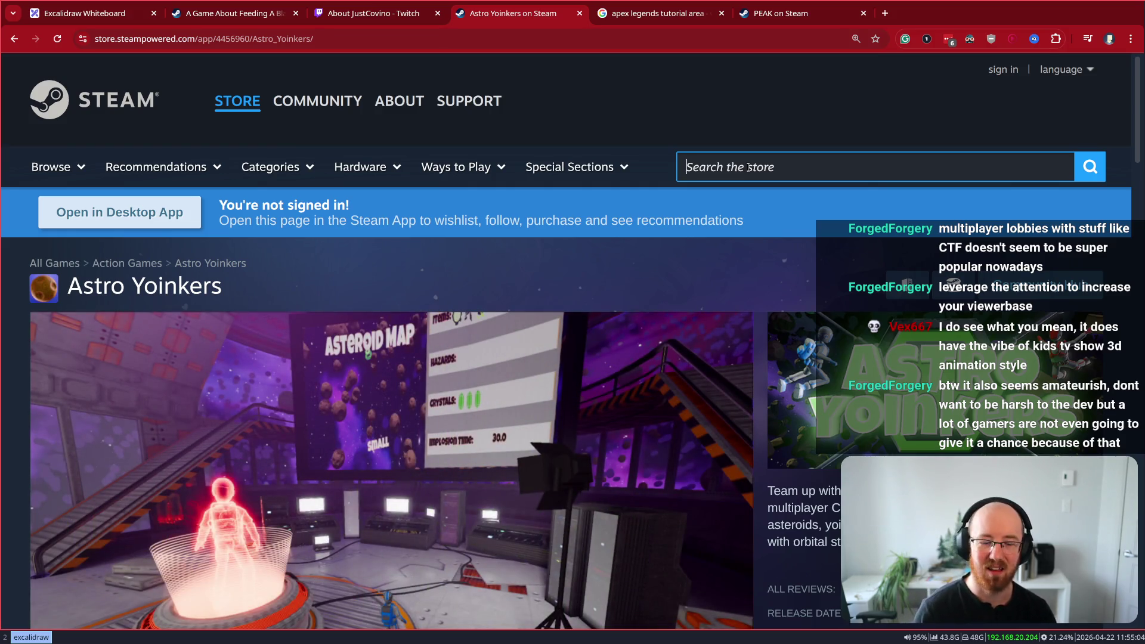
click(748, 168)
key(ctrl+Page_Up)
key(F5)
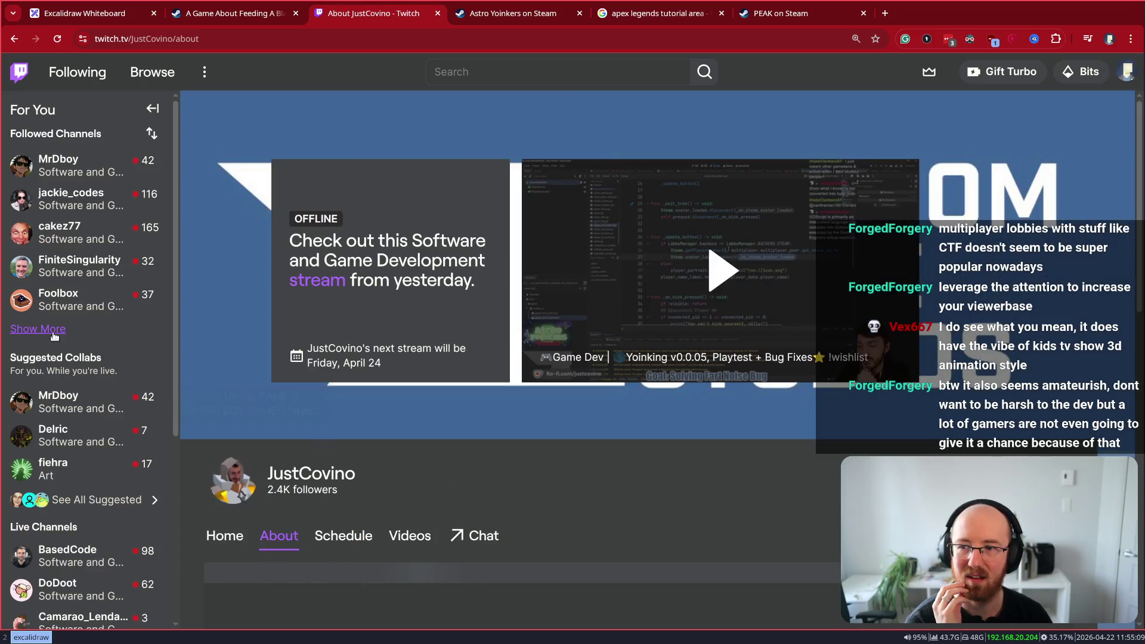
Expand Followed Channels to the full list, scroll through it, then close the Twitch tab
click(54, 330)
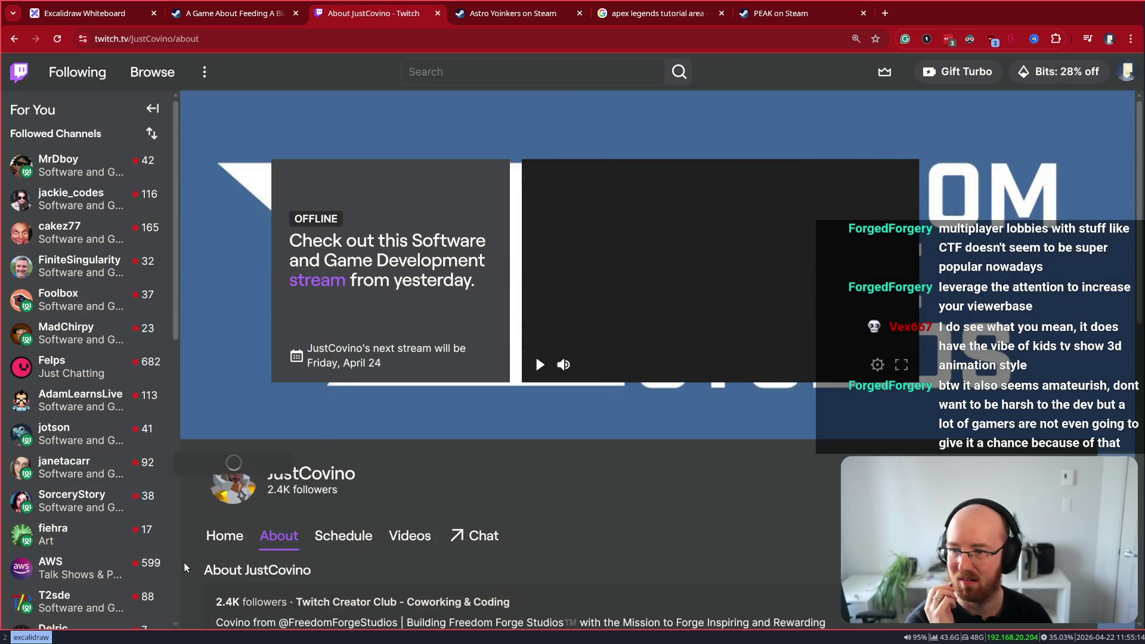
scroll(141, 552, down, 2)
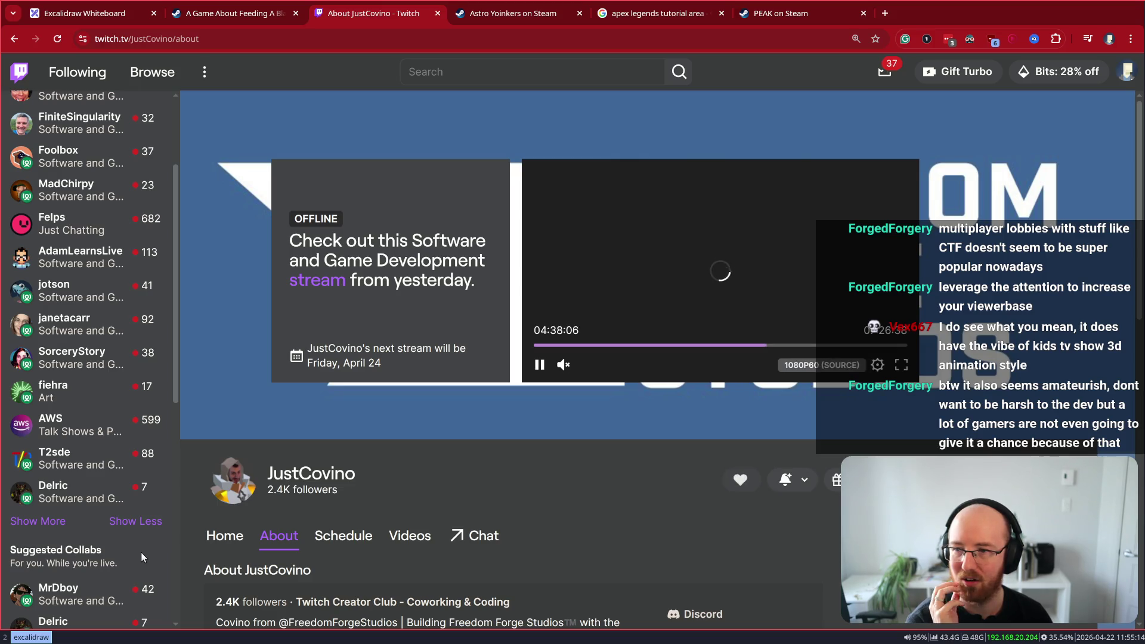
scroll(141, 552, up, 1)
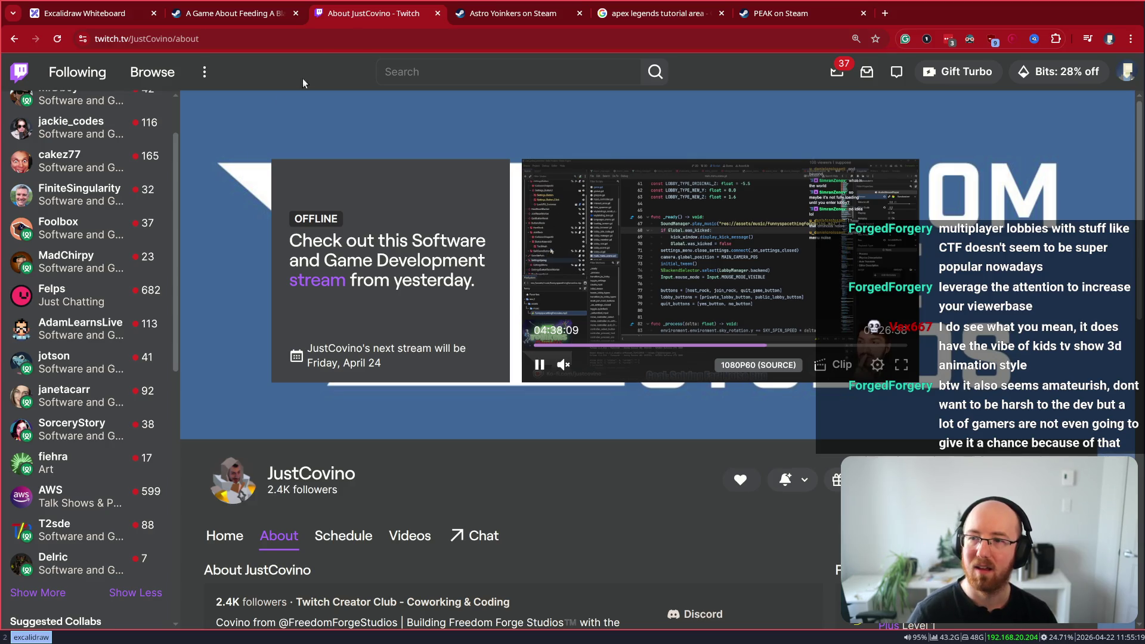
scroll(52, 502, up, 1)
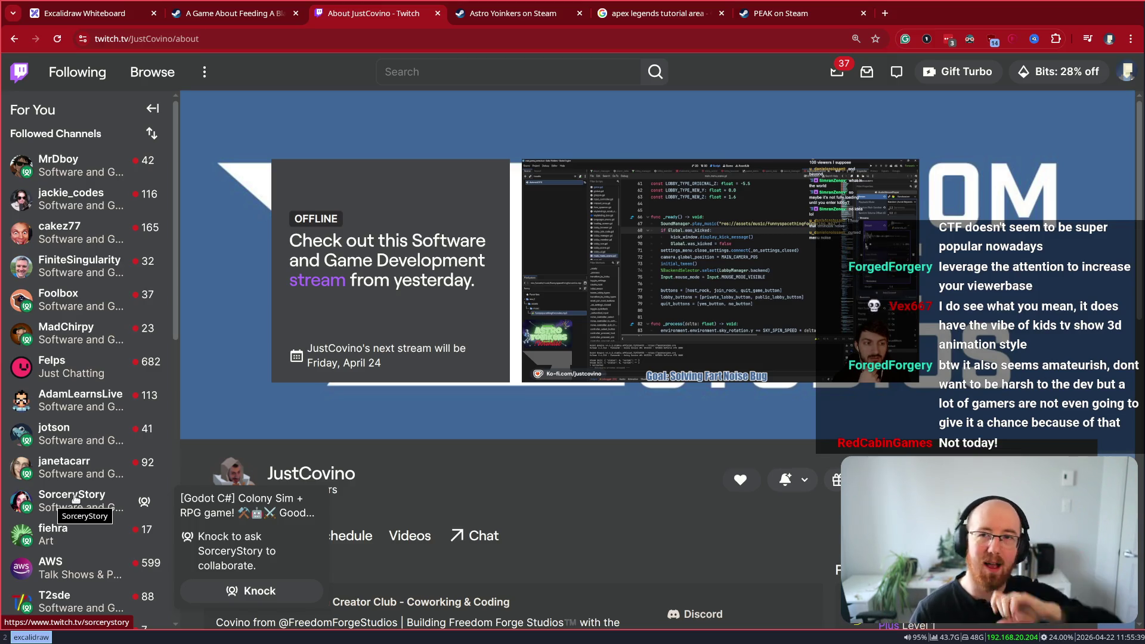
middle_click(332, 10)
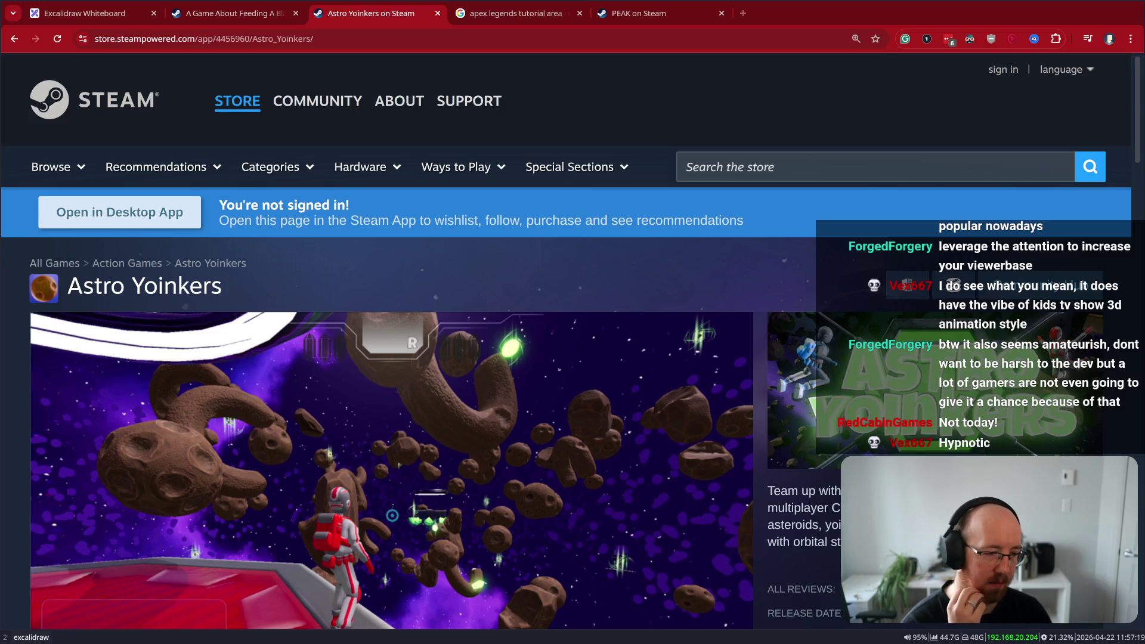
Scroll through the Astro Yoinkers media gallery, then open a new blank tab beside the Steam tabs
scroll(556, 303, down, 3)
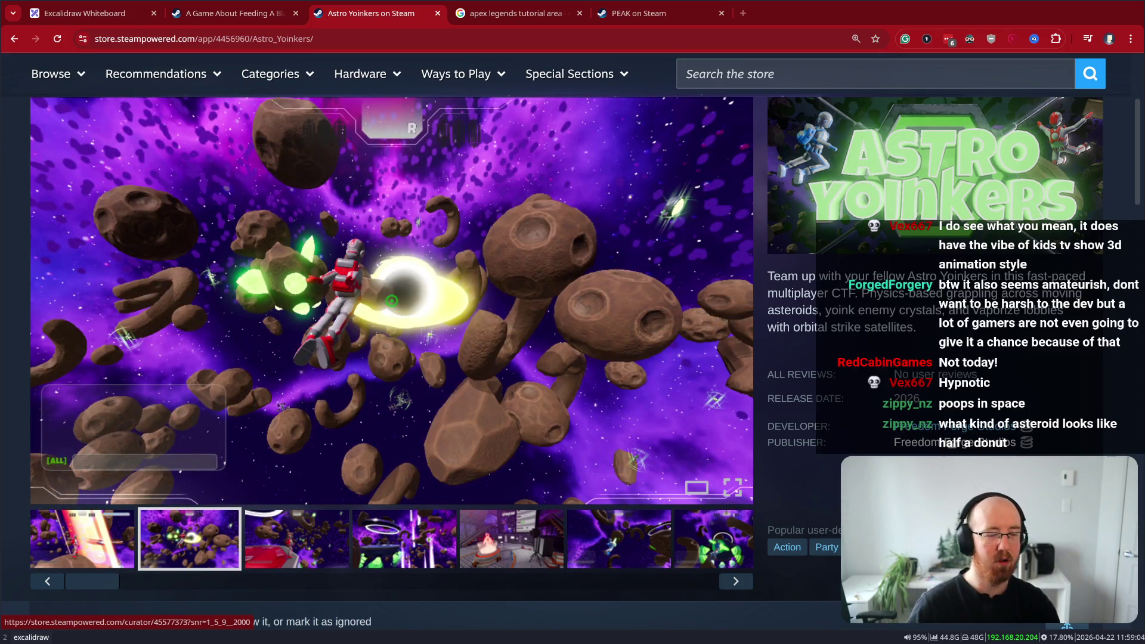
click(743, 13)
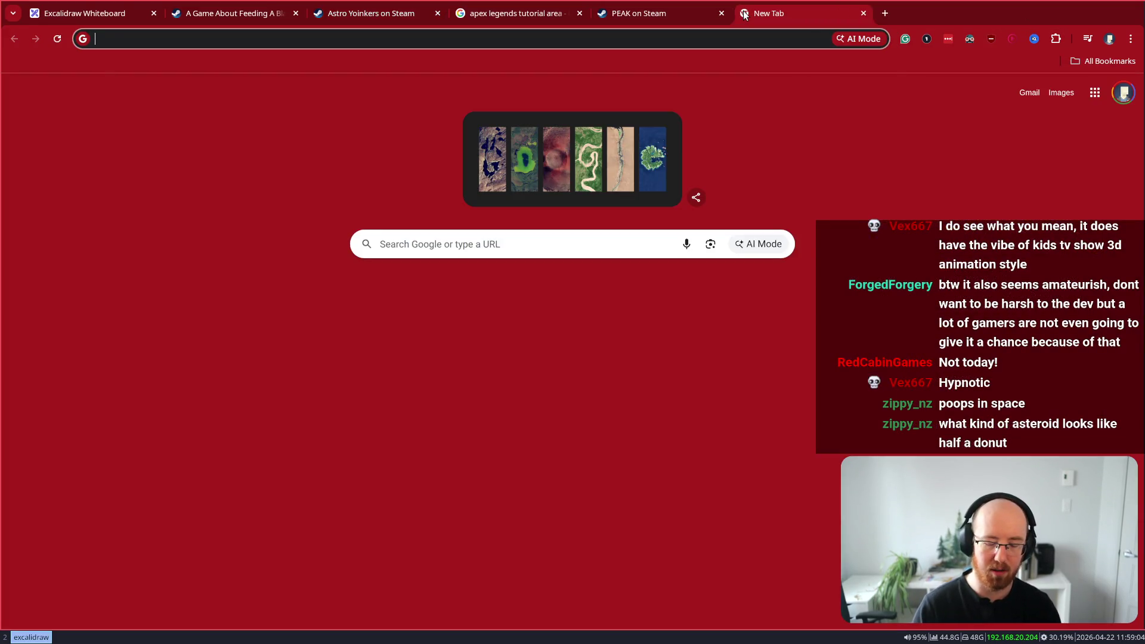
Search Google for 'peak claw', open the Rescue Claw PEAK Wiki article, then return to Astro Yoinkers
text(peak claw)
key(Return)
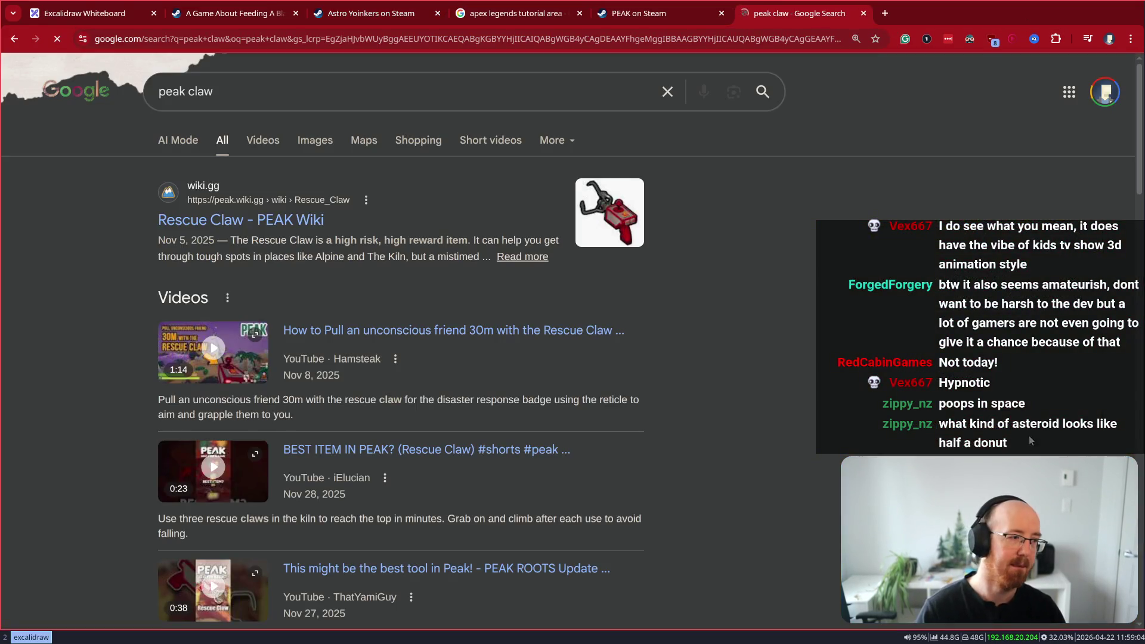
click(287, 219)
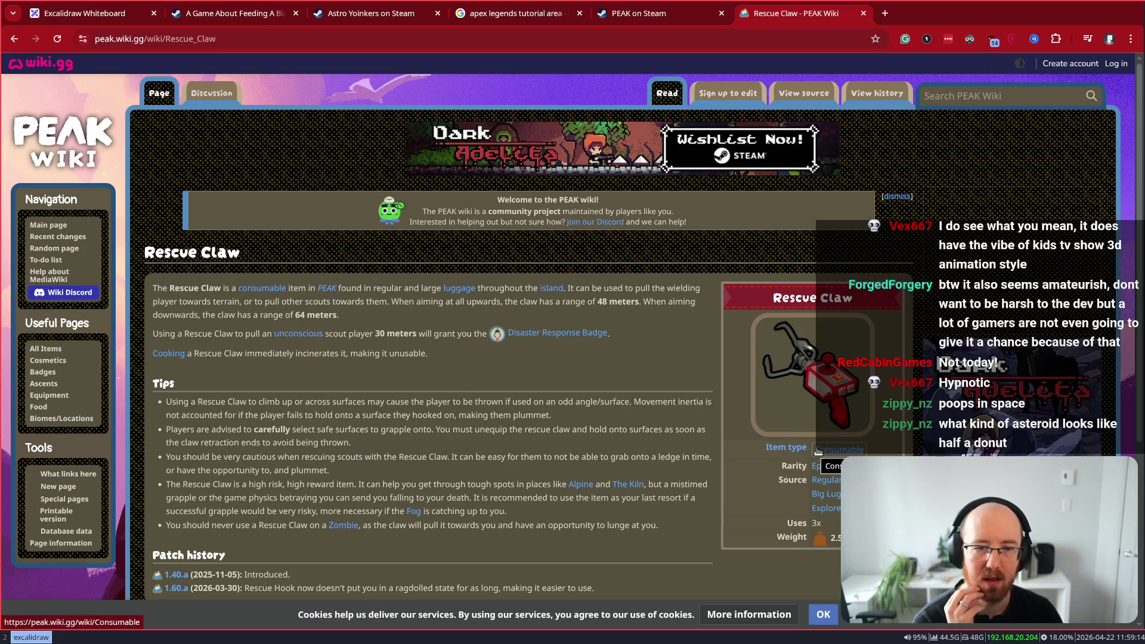
scroll(656, 358, down, 2)
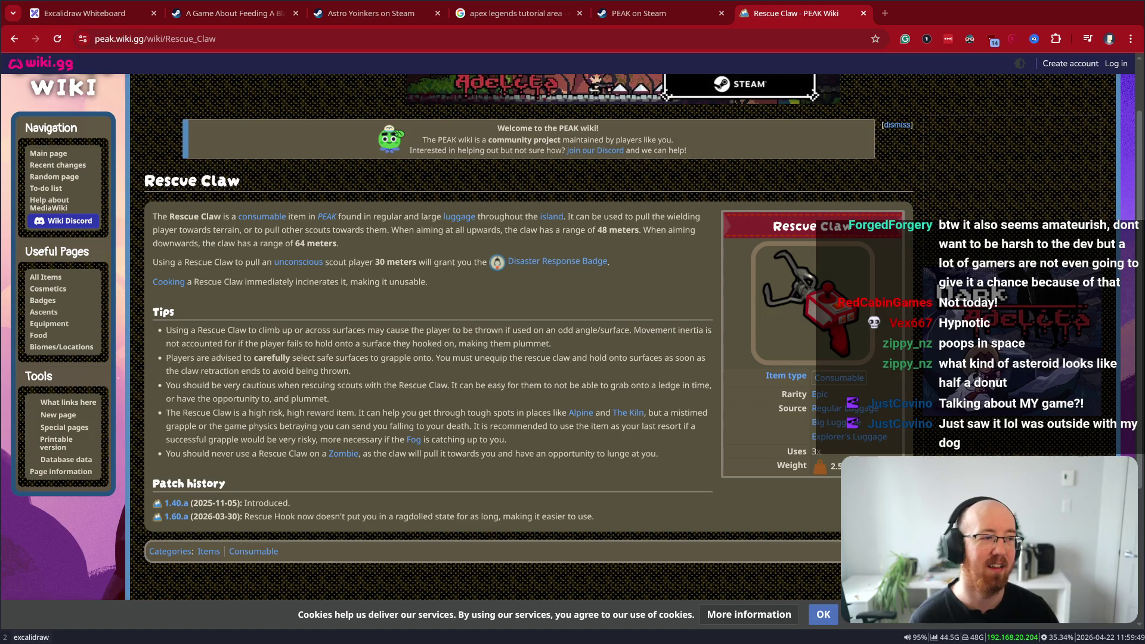
click(374, 12)
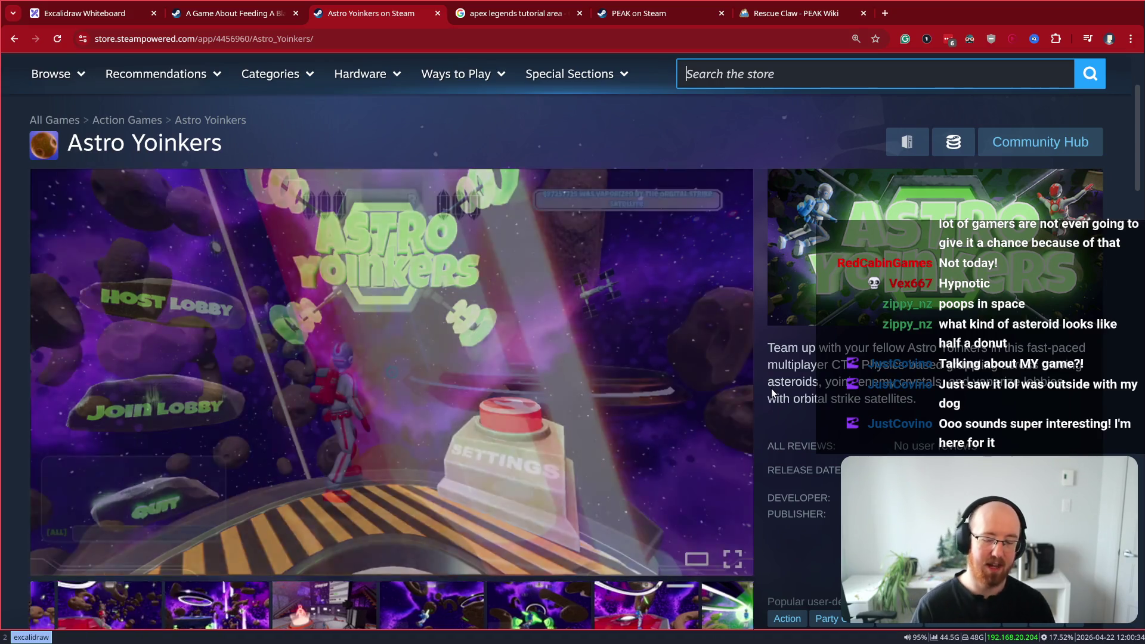
Search the Steam store for 'peak' and open the PEAK store page
text(peak)
click(844, 177)
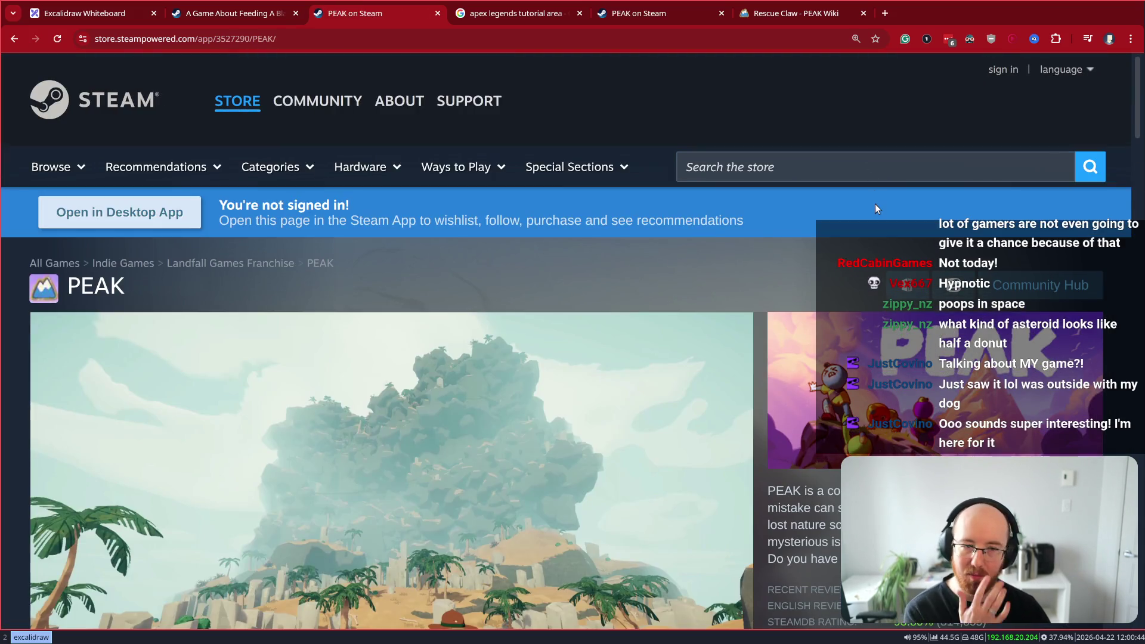
click(820, 172)
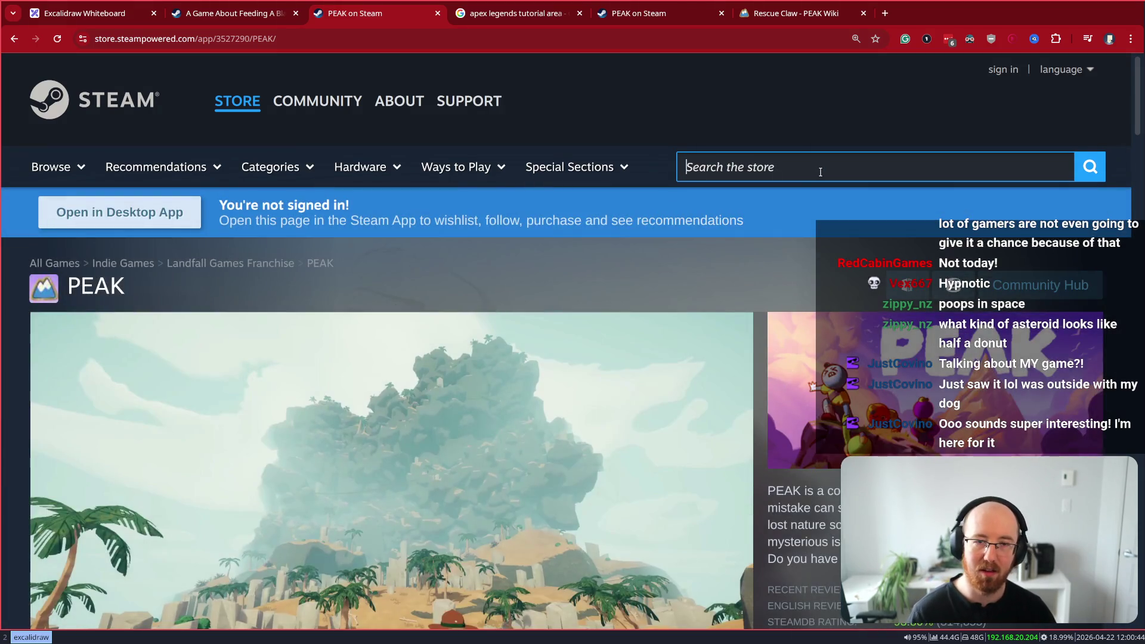
text(repo)
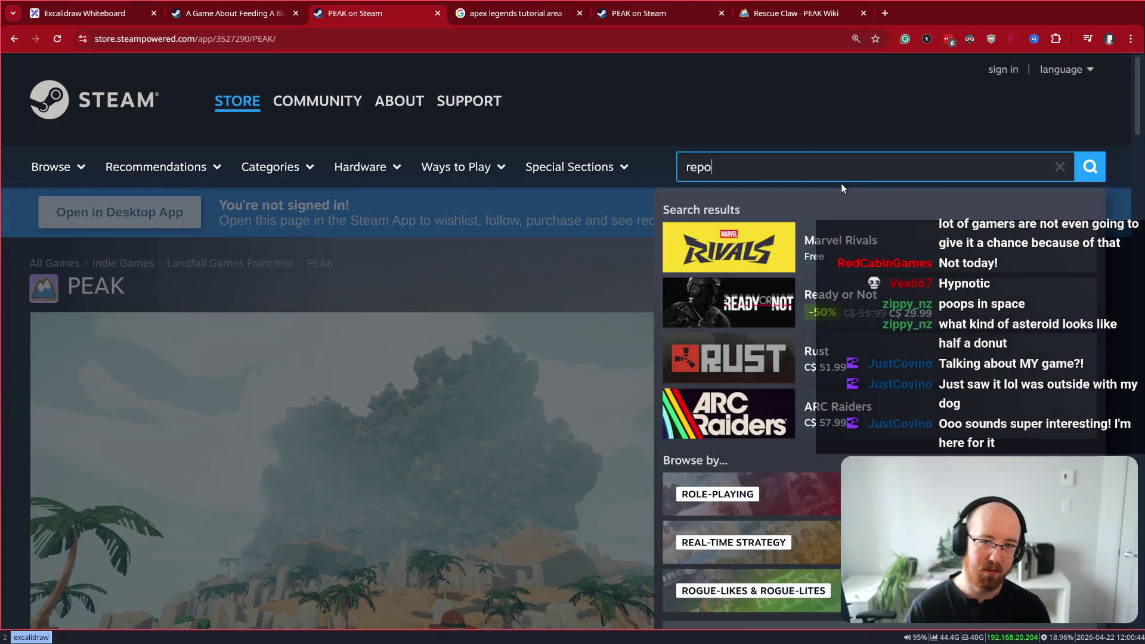
key(BackSpace)
key(BackSpace)
key(BackSpace)
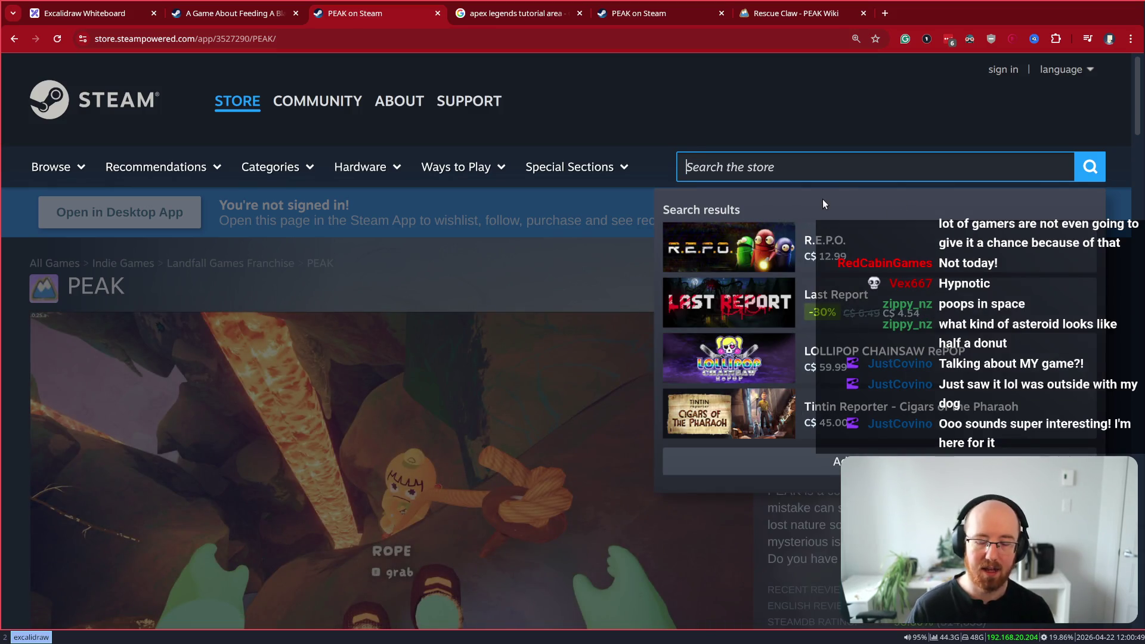
text(pratfall)
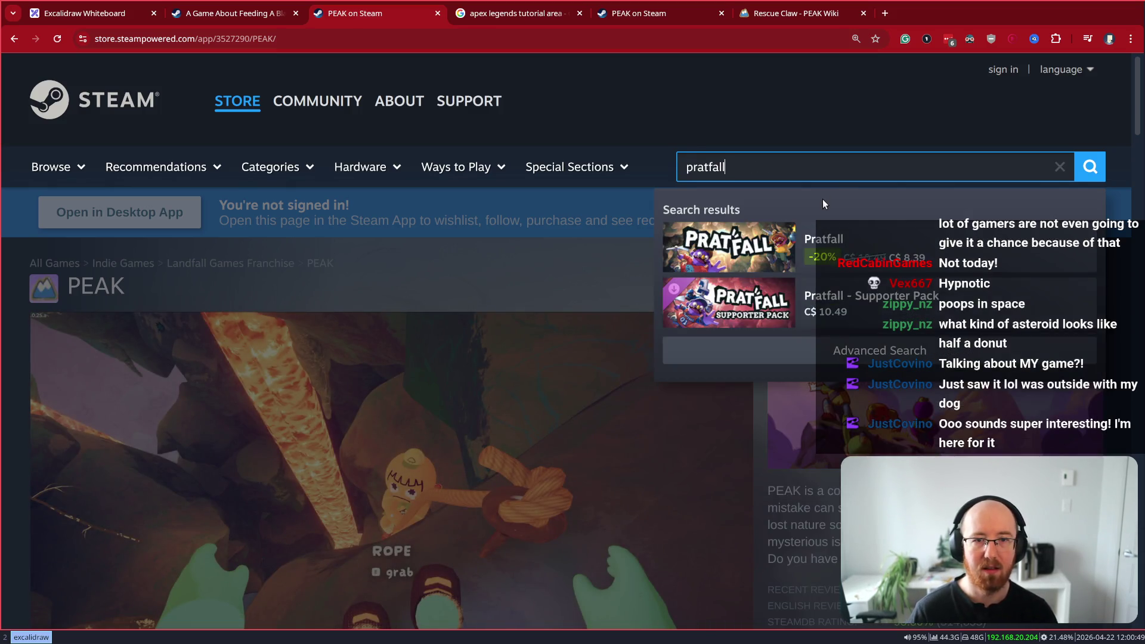
key(ctrl+a)
key(BackSpace)
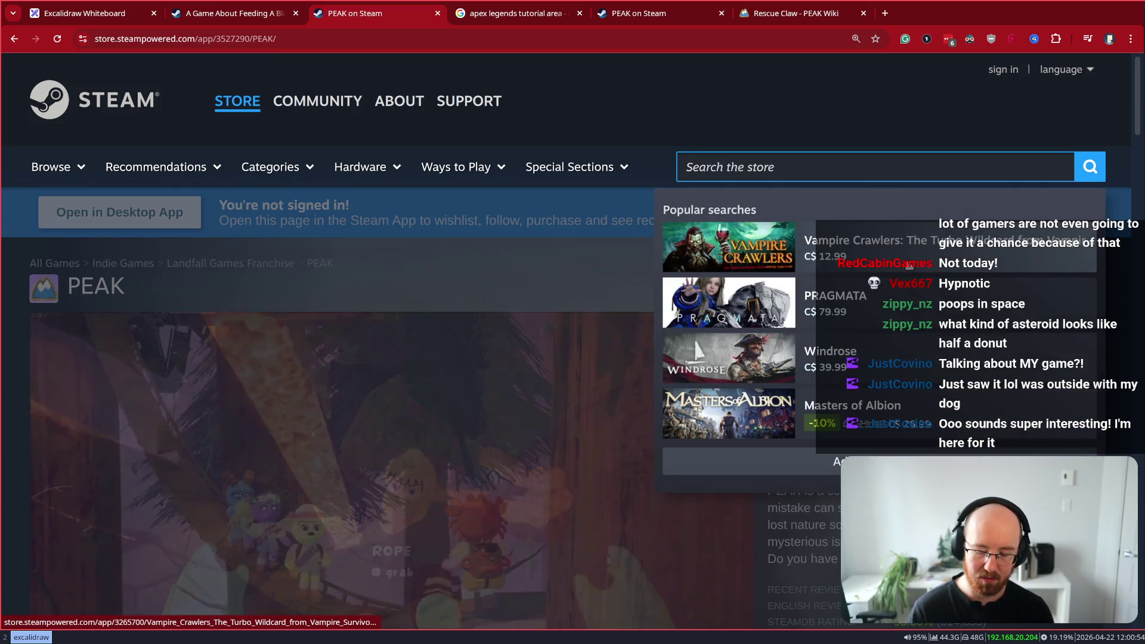
text(rv)
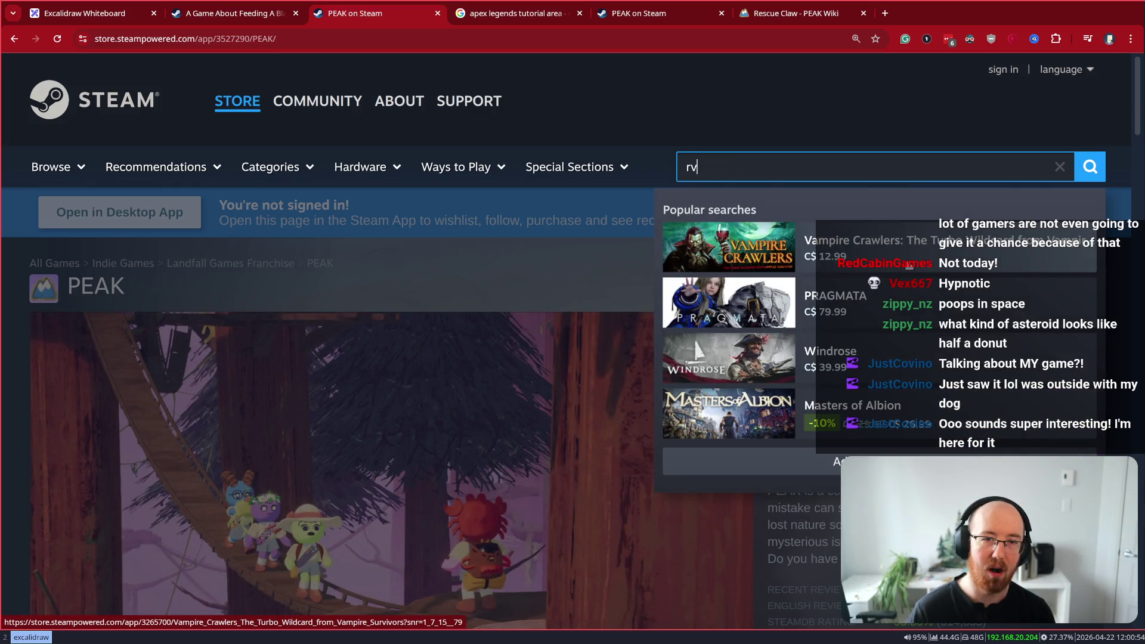
click(908, 265)
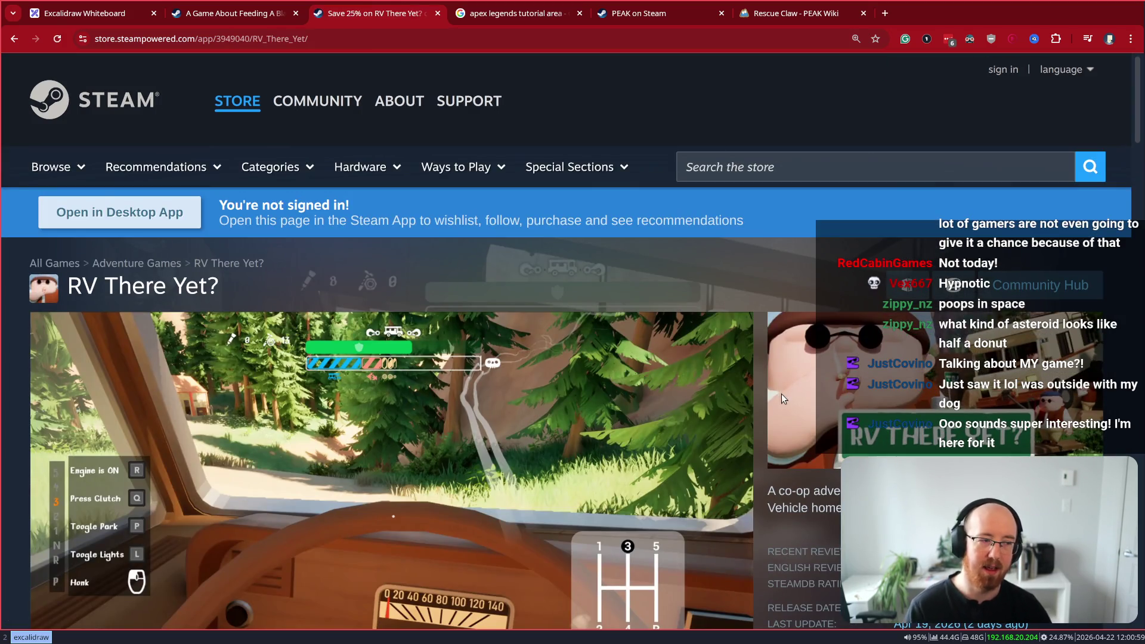
key(alt+Left)
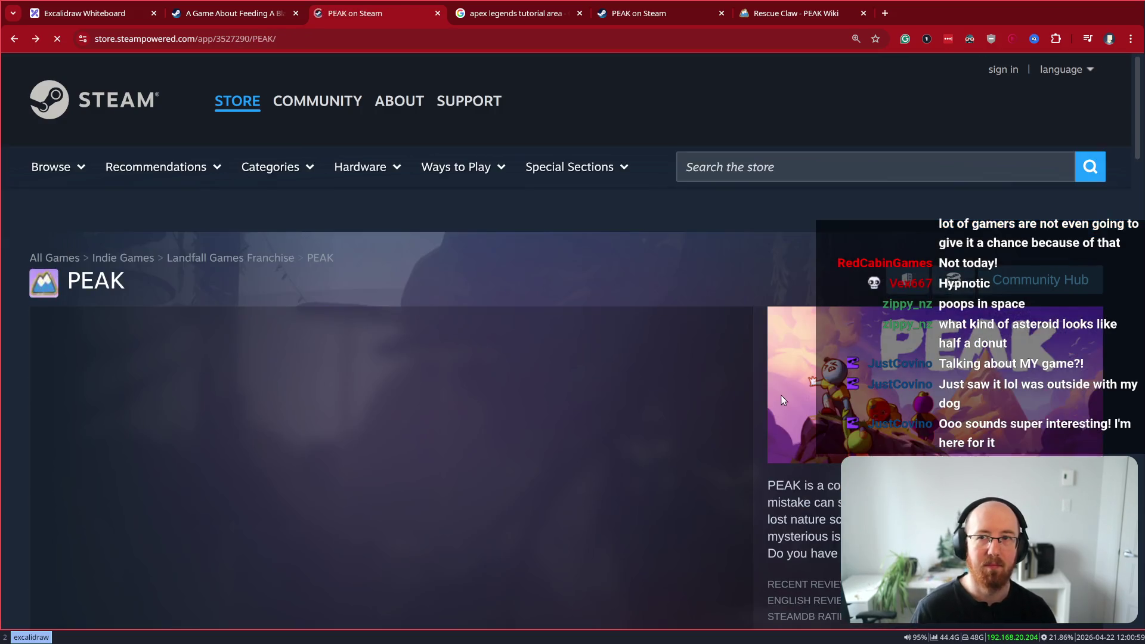
key(alt+Left)
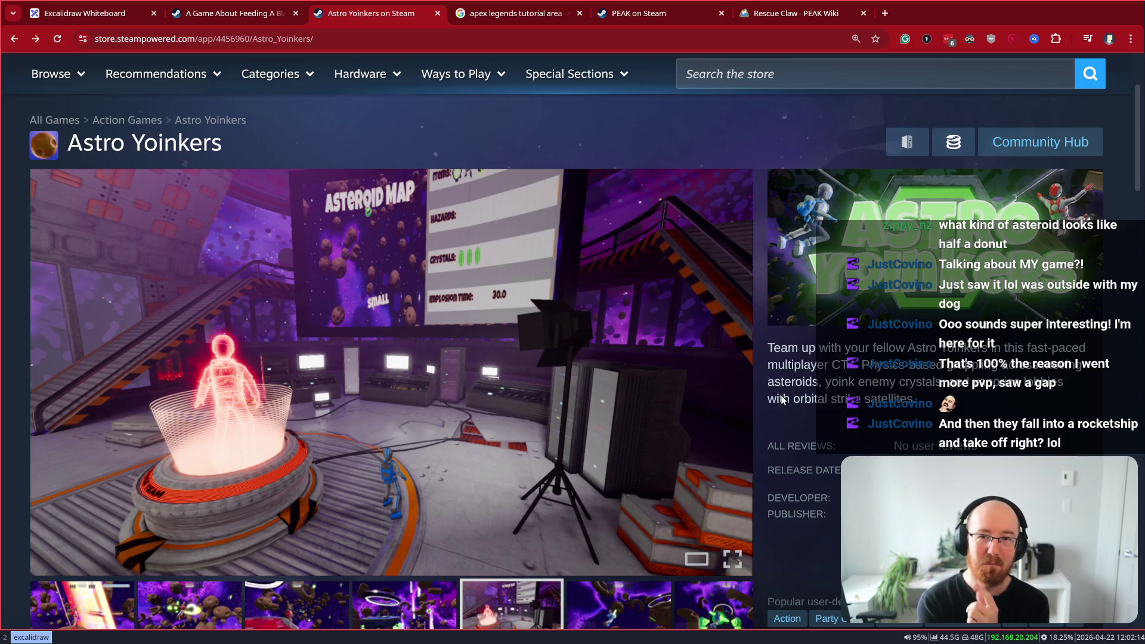
Switch to the Rescue Claw wiki tab, read its intro paragraph, then go back to Astro Yoinkers
key(ctrl+Tab)
key(ctrl+Tab)
key(ctrl+Tab)
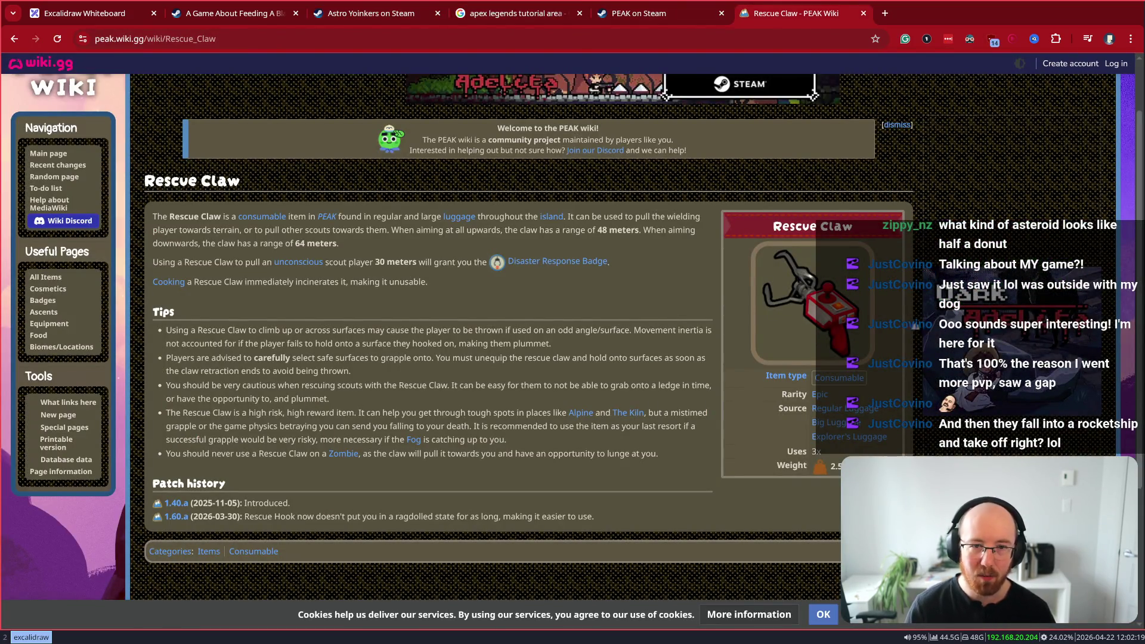
scroll(781, 394, up, 2)
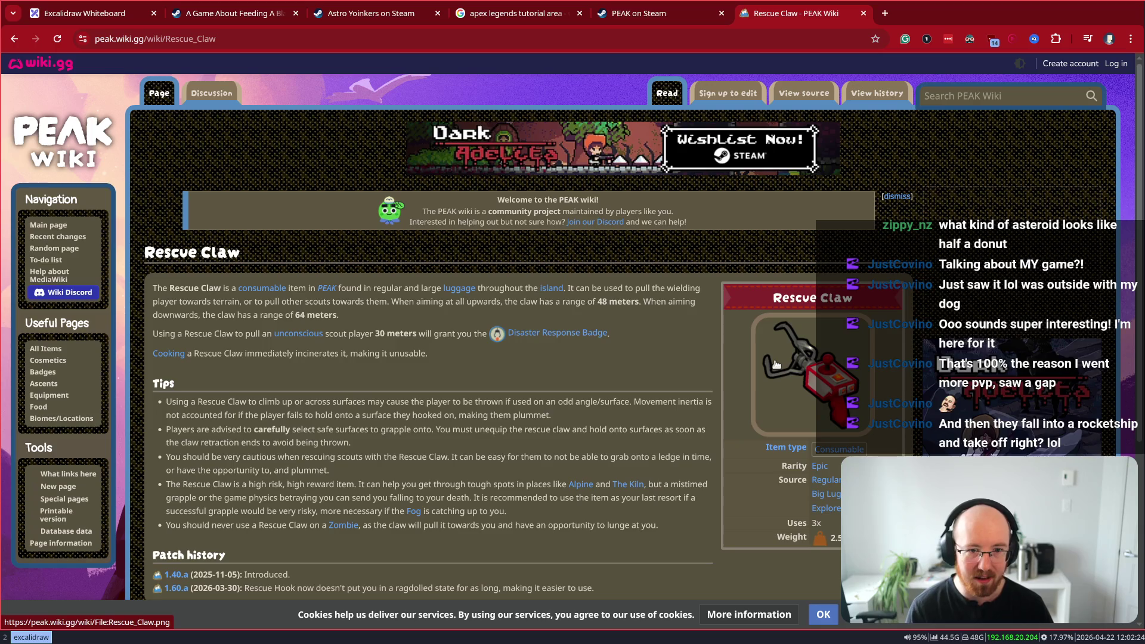
drag(739, 358, 826, 427)
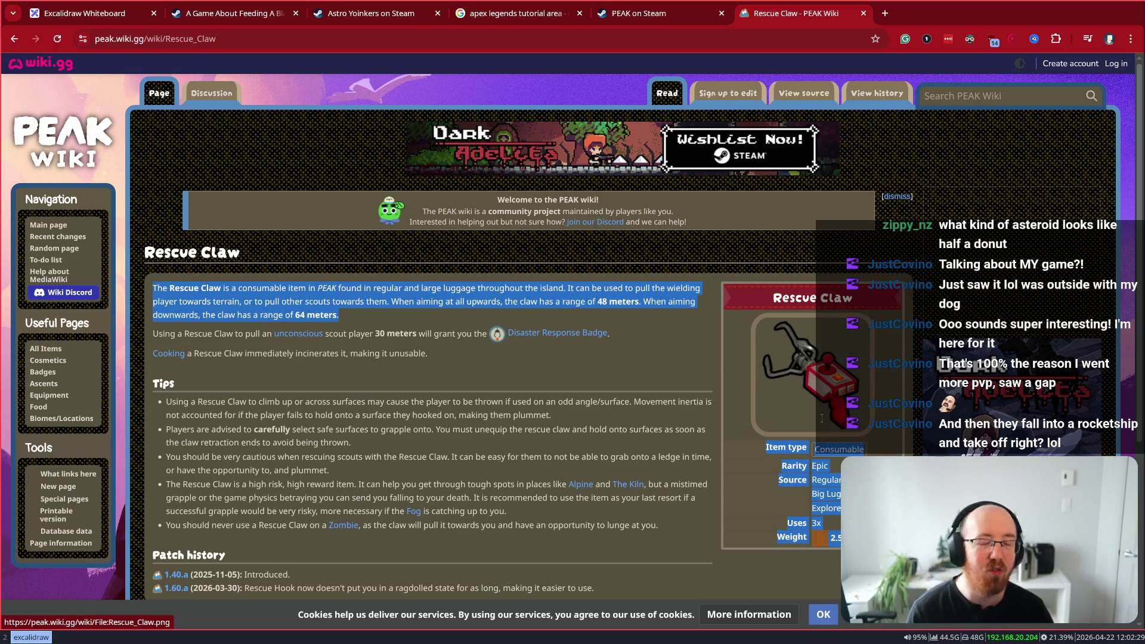
click(679, 349)
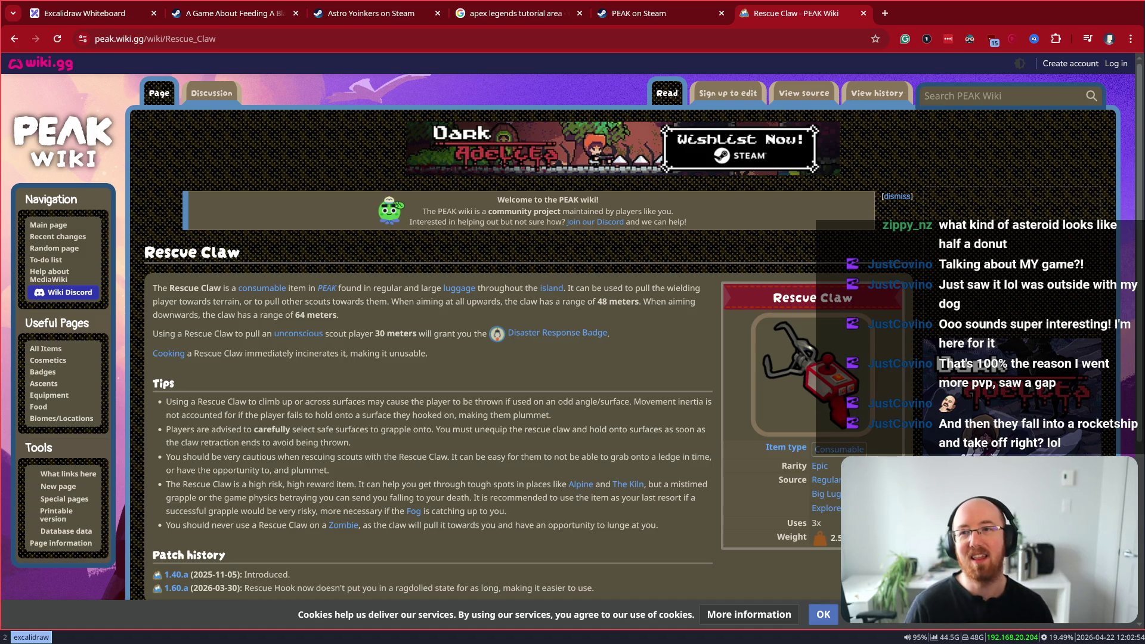
key(ctrl+3)
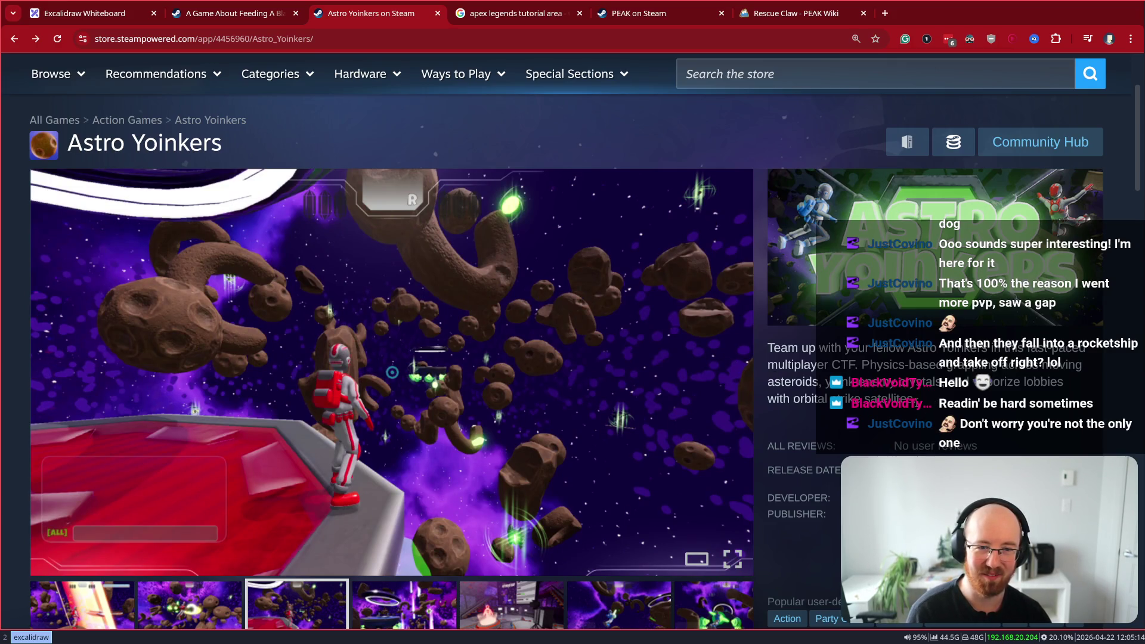
Select the Astro Yoinkers game description and details text on the store page
drag(761, 349, 883, 353)
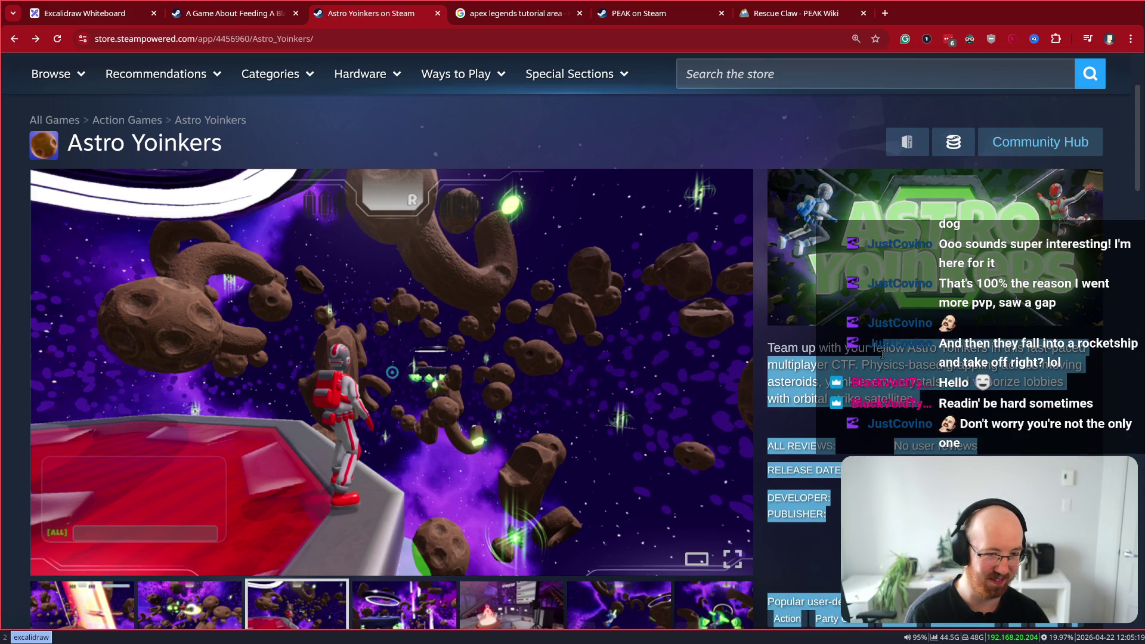
click(883, 353)
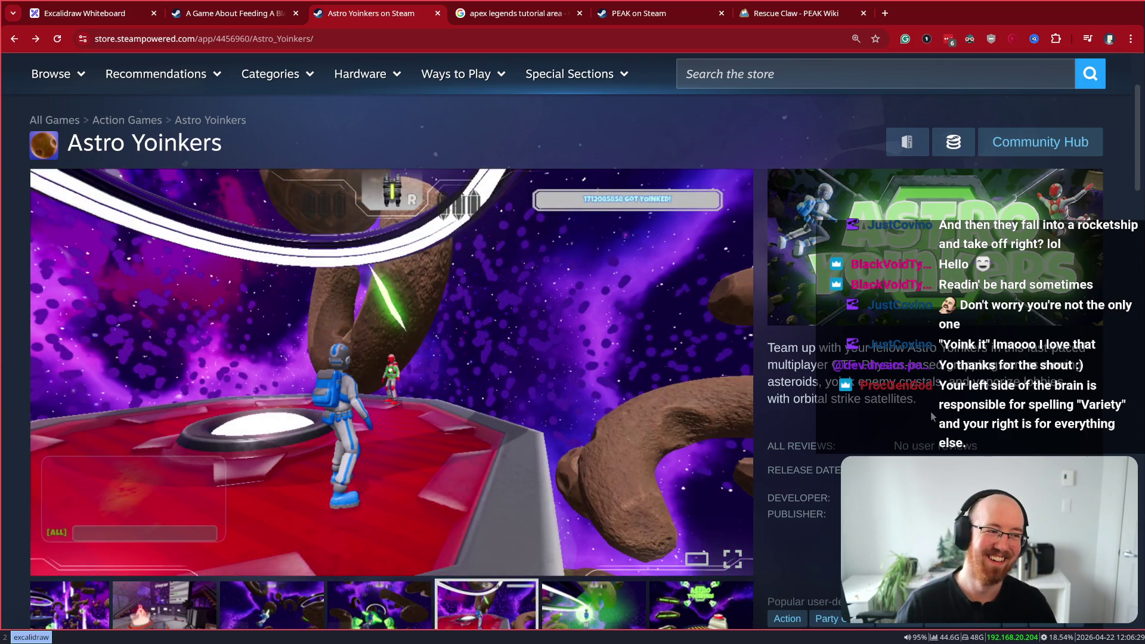
key(ctrl+Tab)
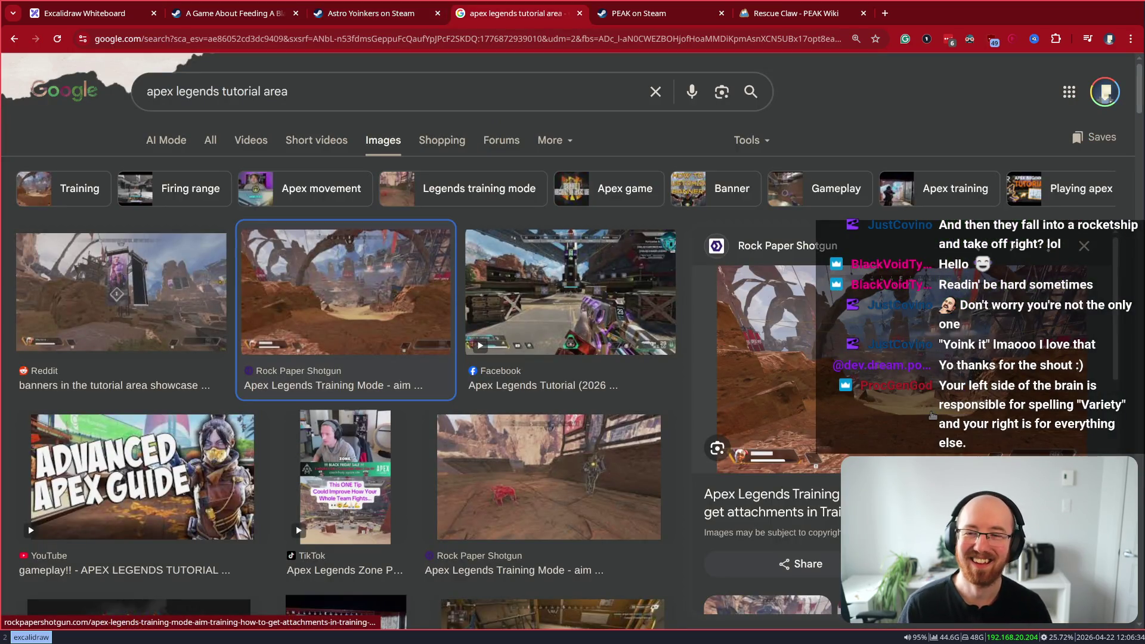
key(ctrl+l)
key(BackSpace)
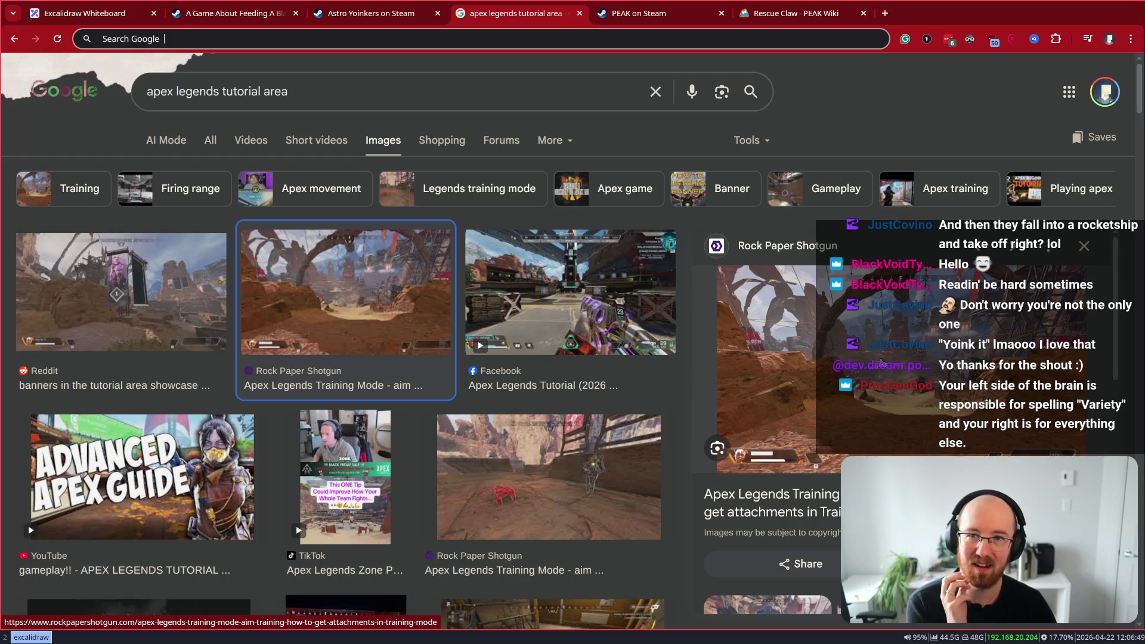
click(350, 12)
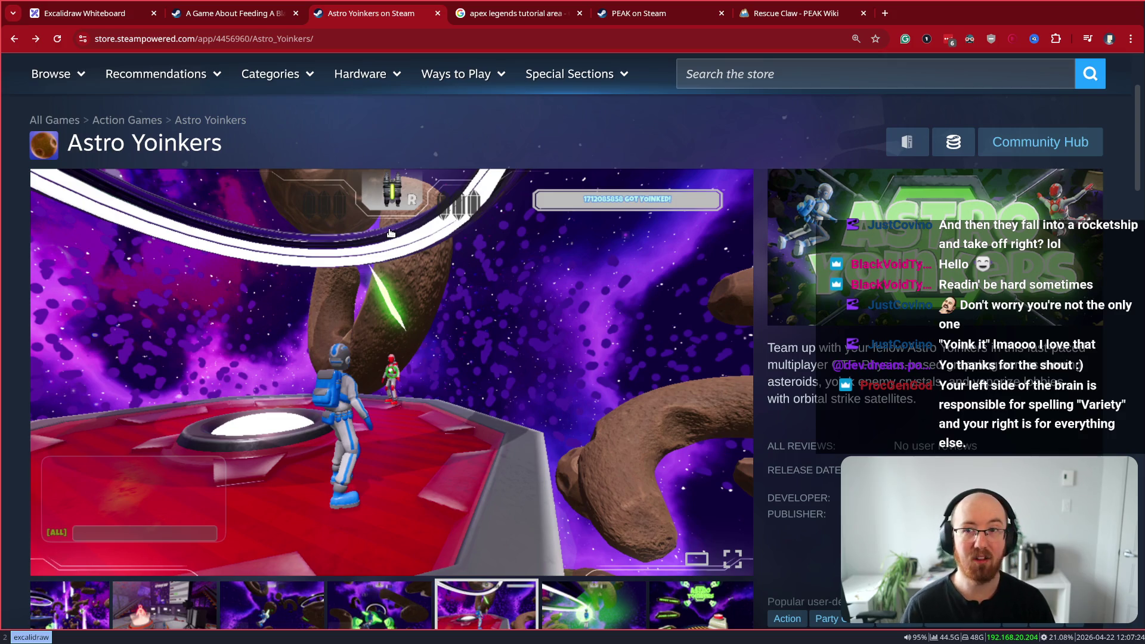
Switch to the Google Images results for 'apex legends tutorial area'
mouse_move(391, 233)
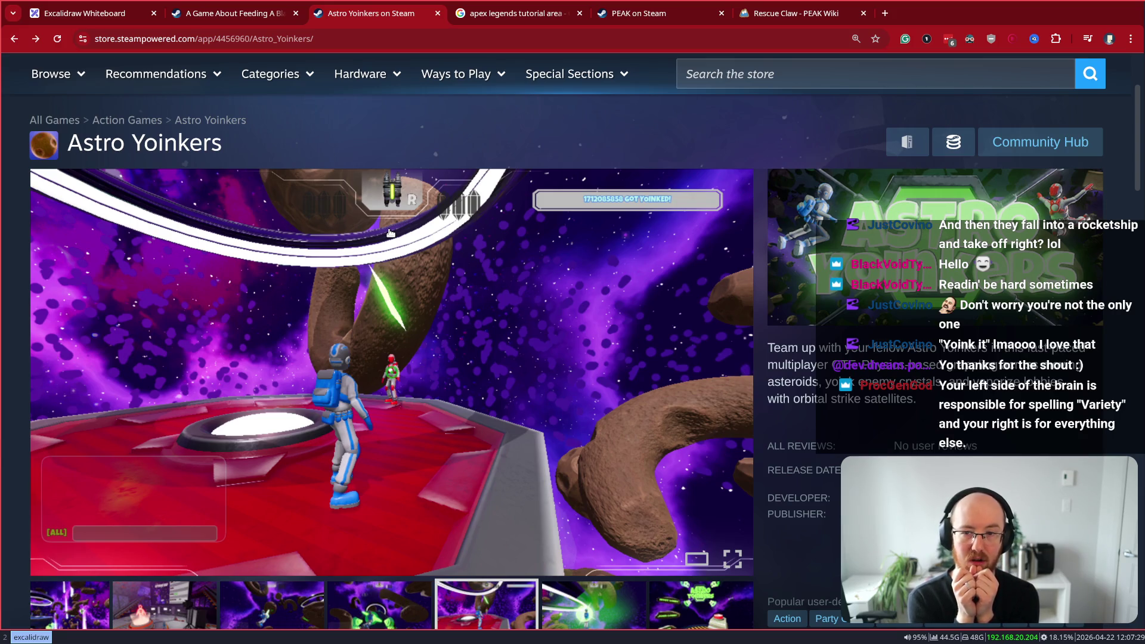
key(ctrl+Tab)
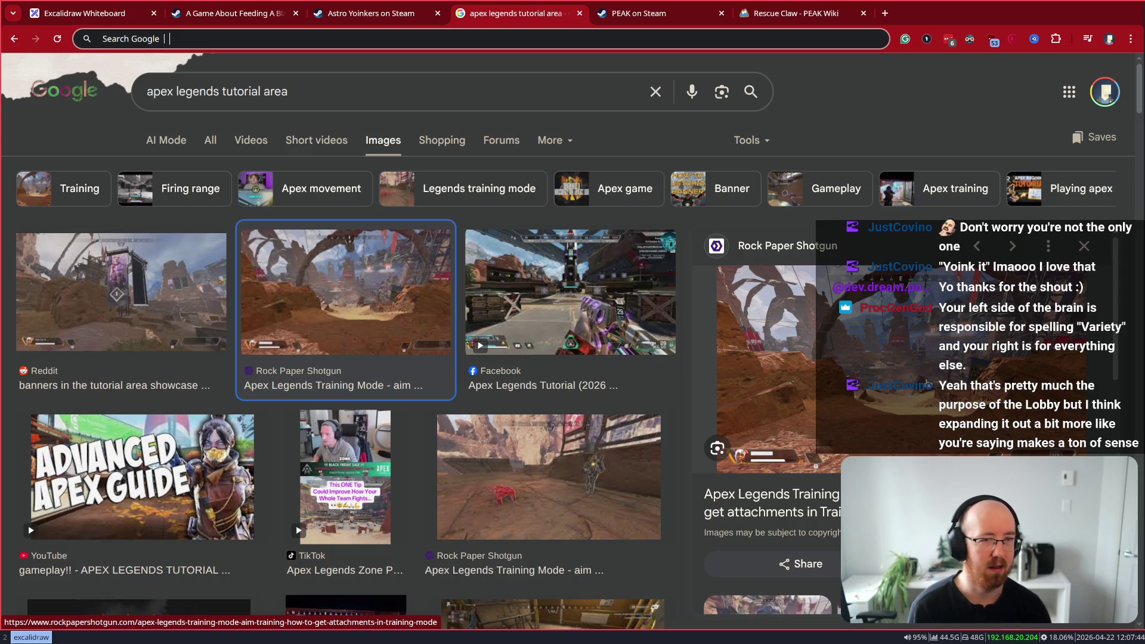
Return to the Astro Yoinkers on Steam tab and click into the store search box
key(ctrl+shift+Tab)
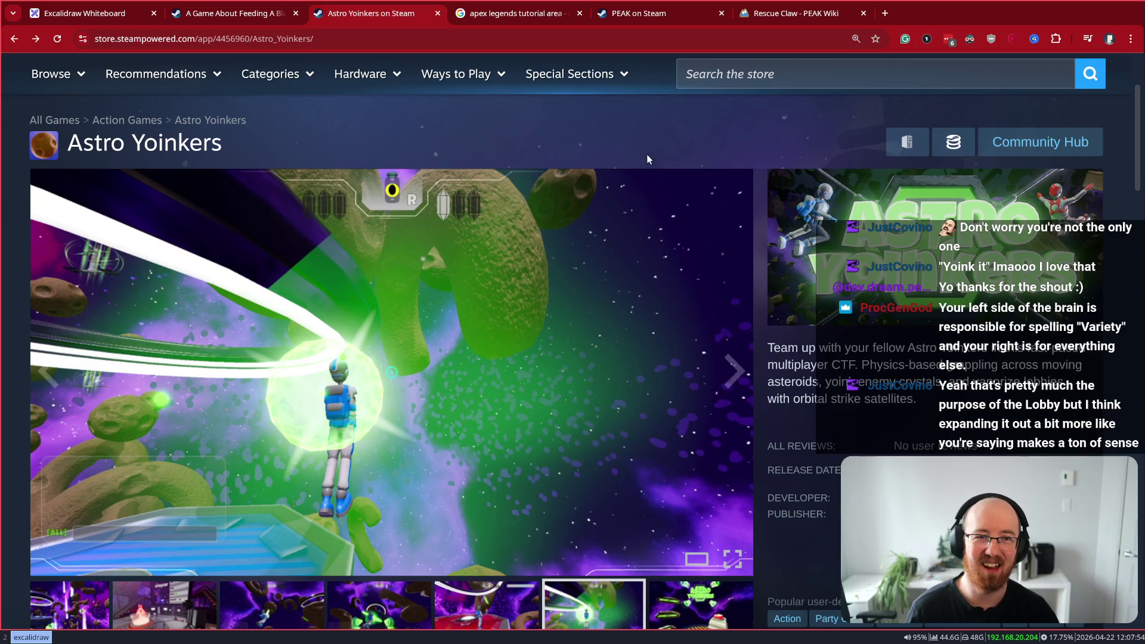
click(694, 80)
Search the Steam store for 'Yoink' and open Floink Yoink in a new tab
text(Yoink it)
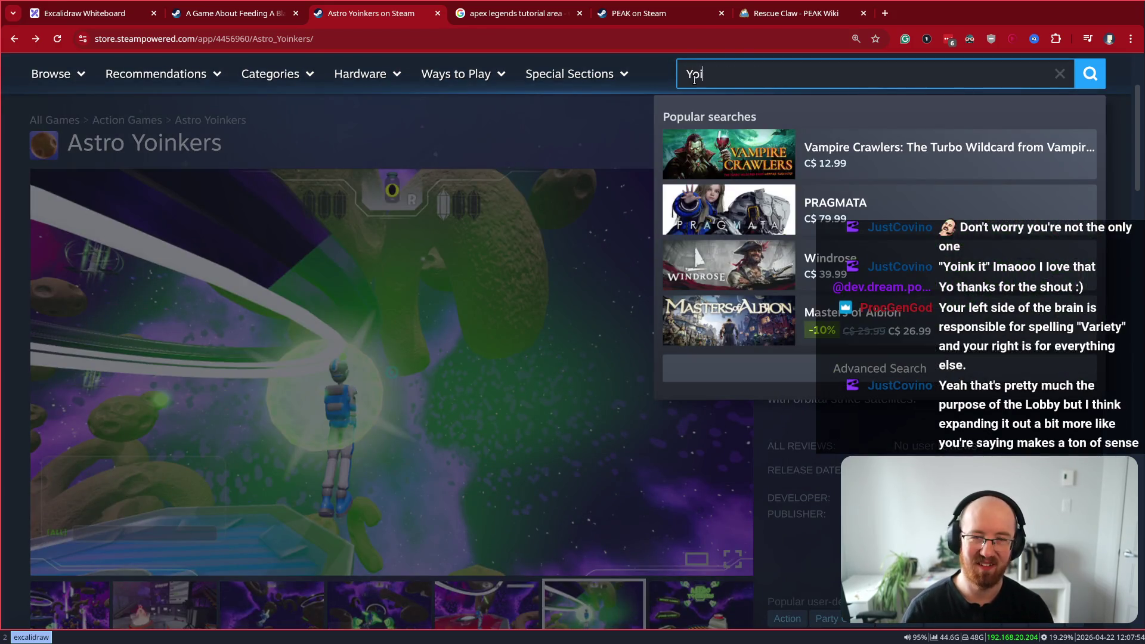
key(BackSpace)
key(BackSpace)
key(BackSpace)
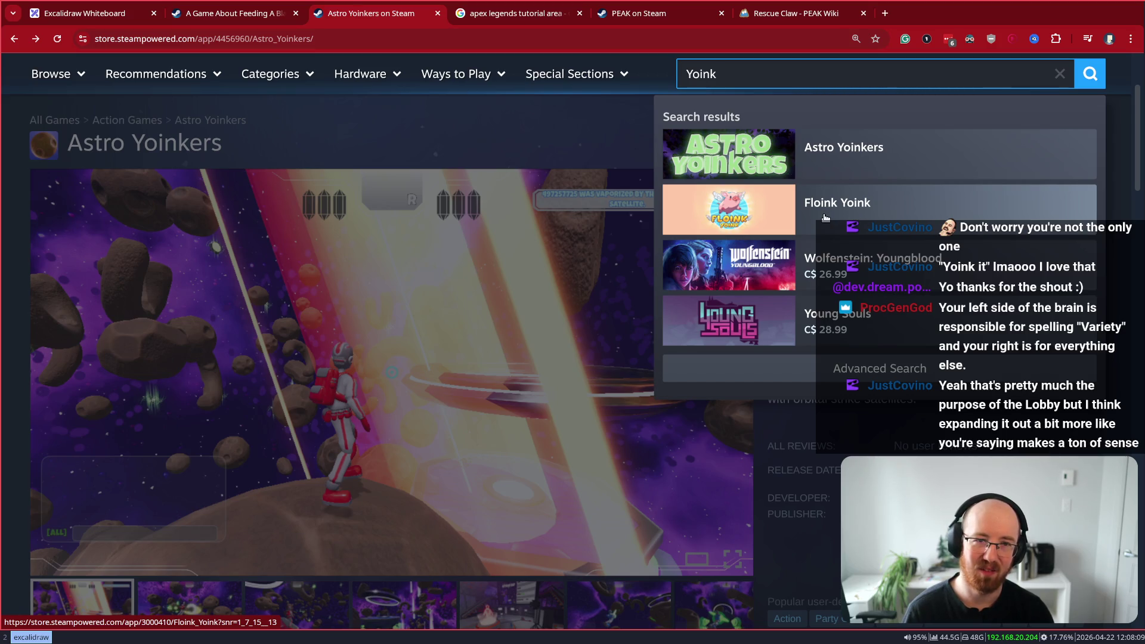
middle_click(859, 219)
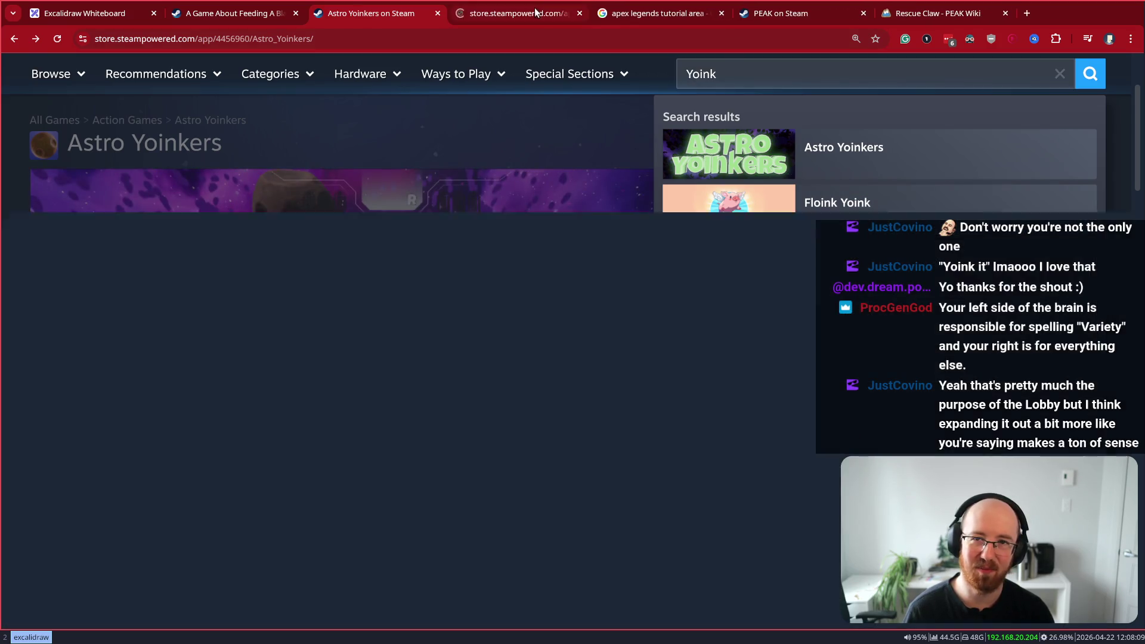
Look over the Floink Yoink page, then close it and the apex legends tutorial area search tab
key(ctrl+Tab)
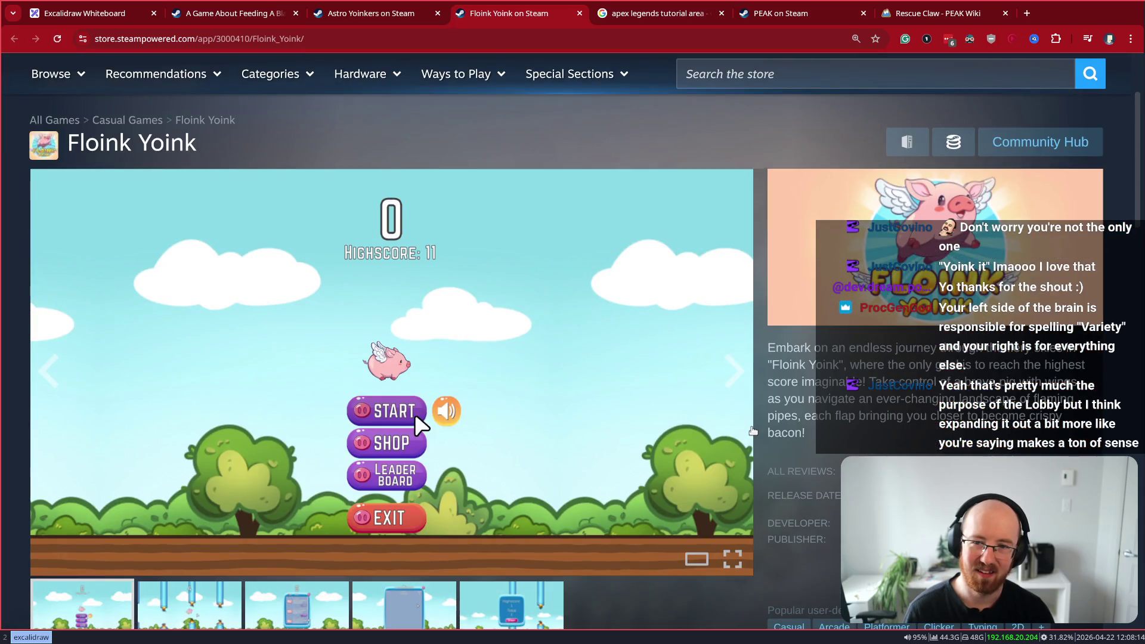
scroll(775, 388, down, 1)
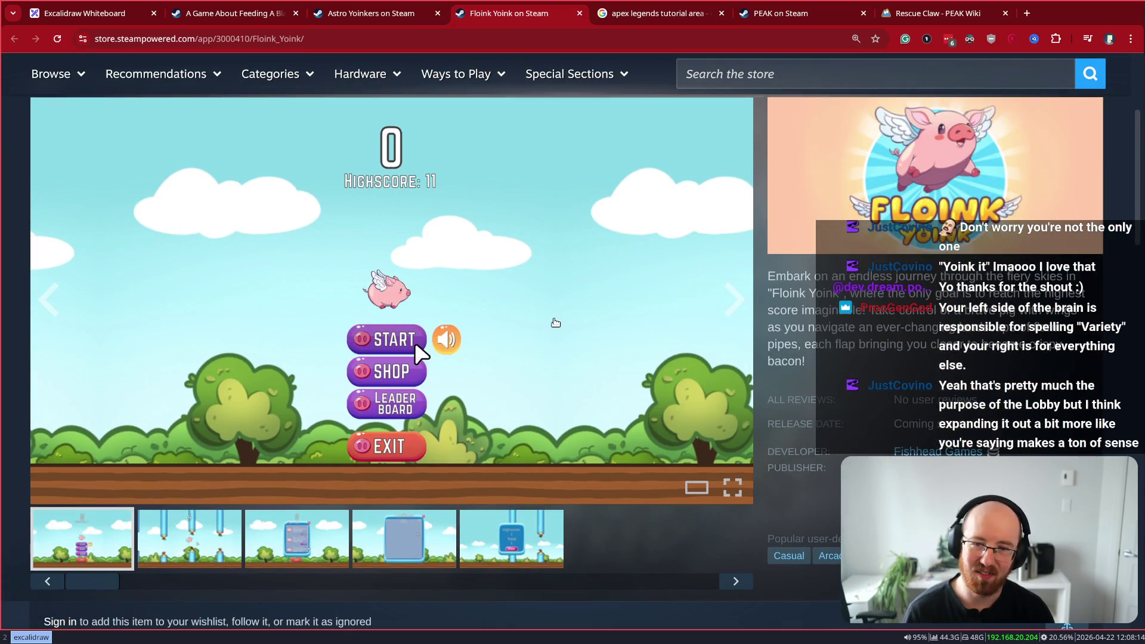
key(ctrl+w)
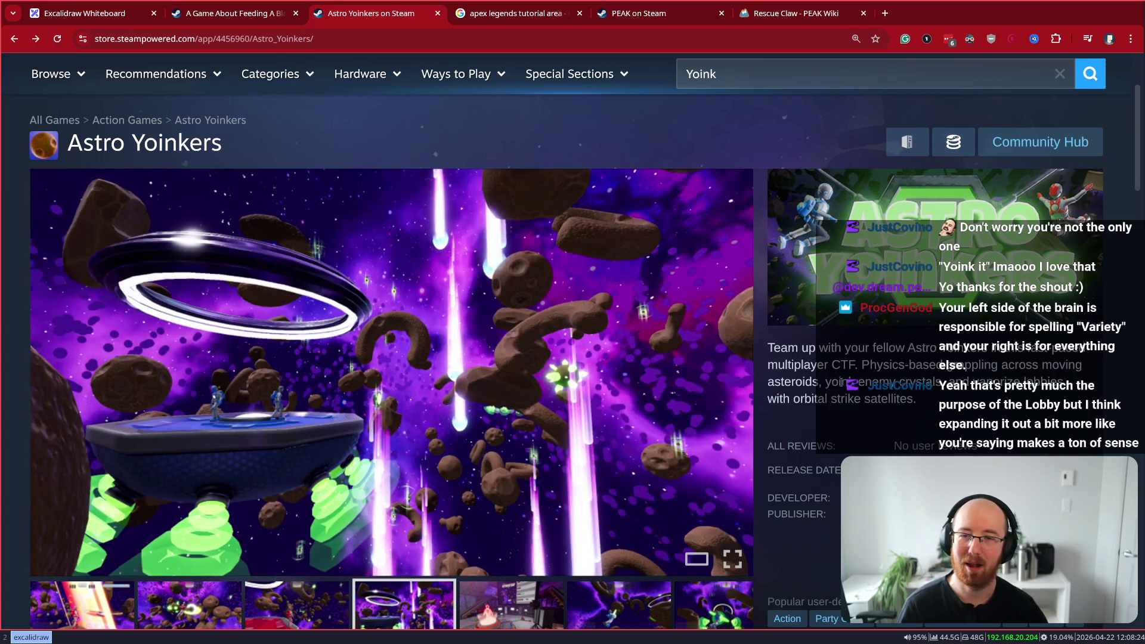
key(ctrl+Tab)
key(ctrl+w)
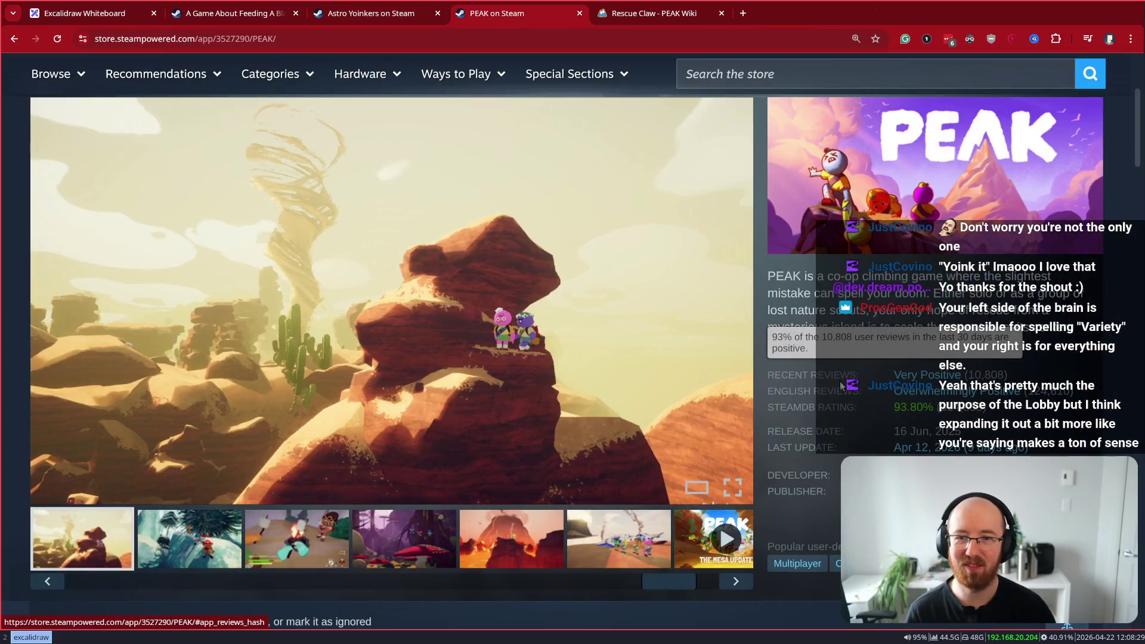
Close the PEAK on Steam tab, then close the Rescue Claw PEAK Wiki tab
key(ctrl+w)
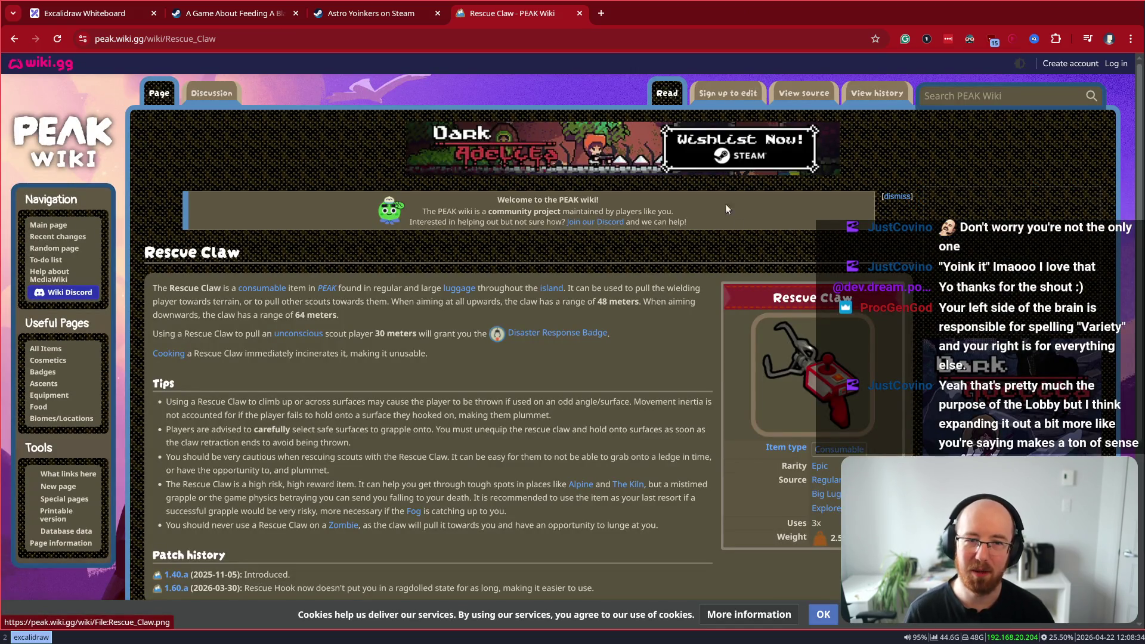
drag(841, 386, 716, 462)
click(732, 446)
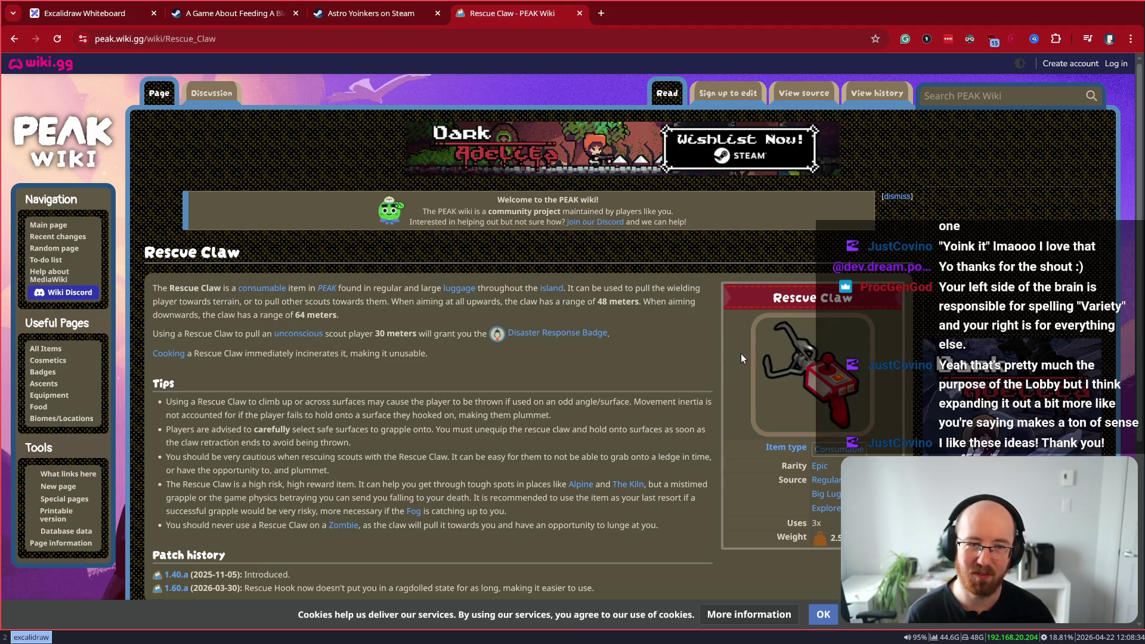
key(ctrl+w)
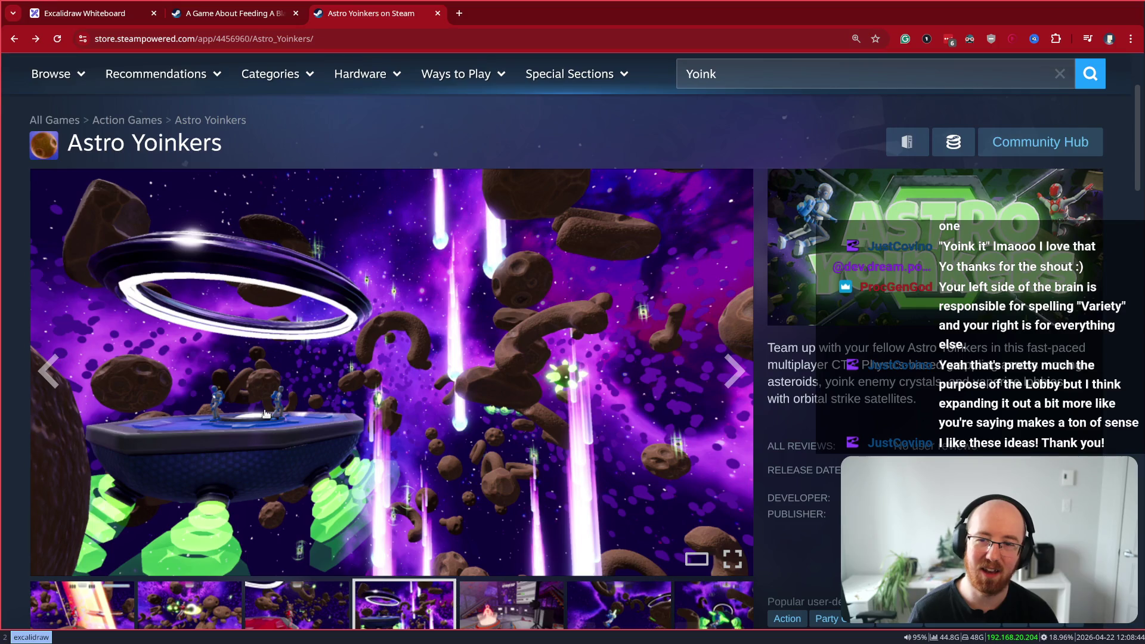
Scroll down to the media viewer and enlarge the fourth Astro Yoinkers screenshot (4 of 10)
scroll(389, 416, down, 1)
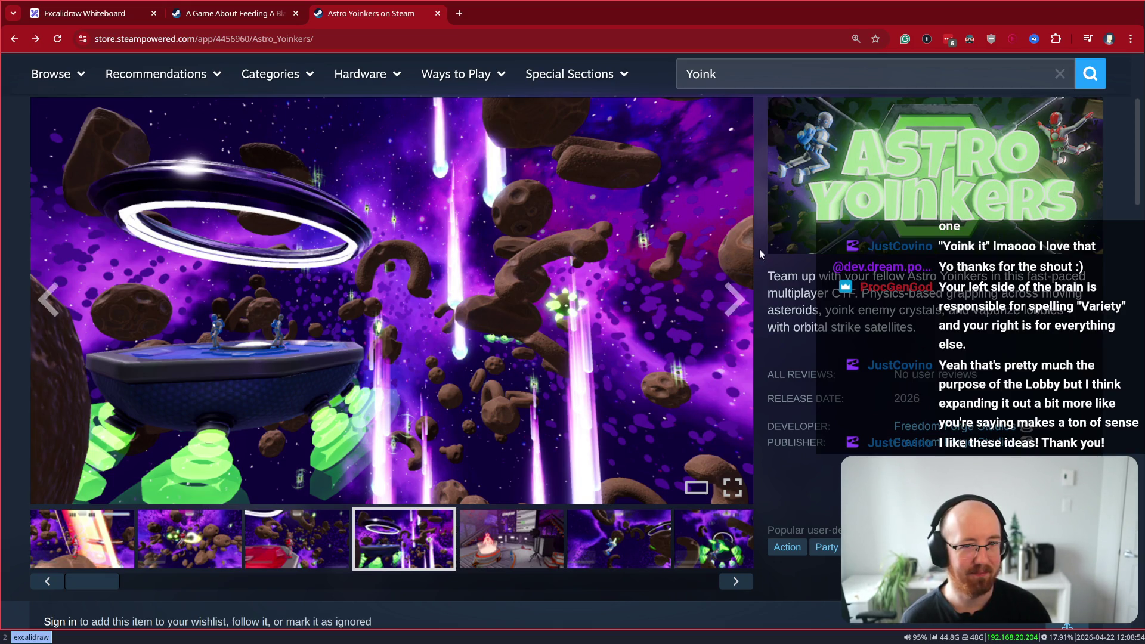
click(706, 250)
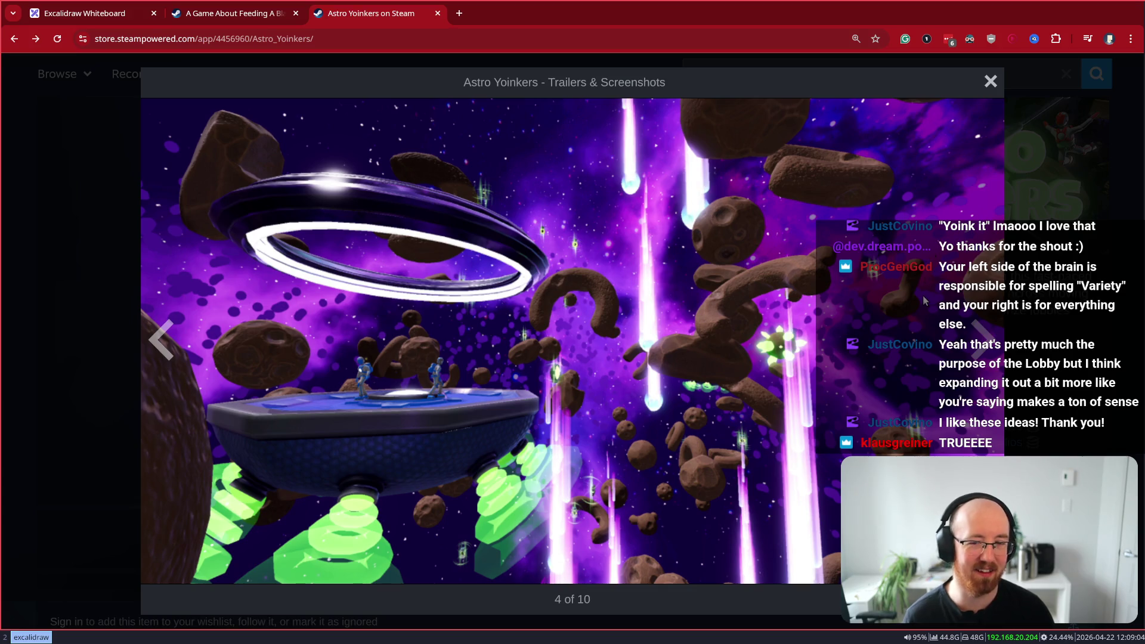
Close the enlarged screenshot to get back to the Astro Yoinkers store page
key(Escape)
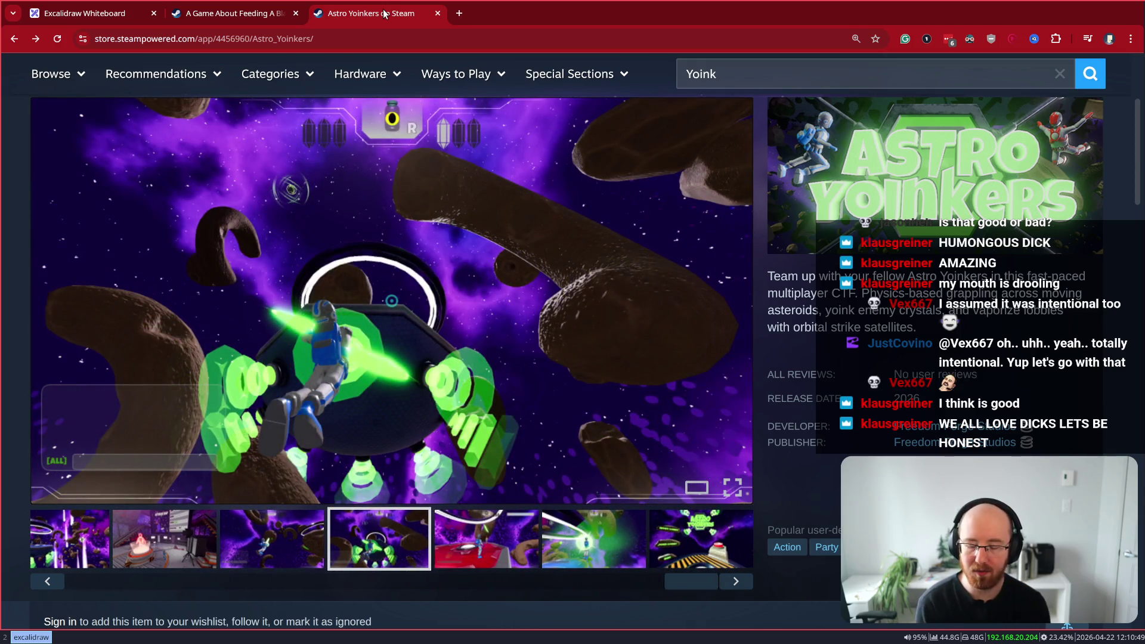
key(ctrl+t)
Google 'stream avat' and open the Stream Avatars website and its Steam page in background tabs
text(stream avat)
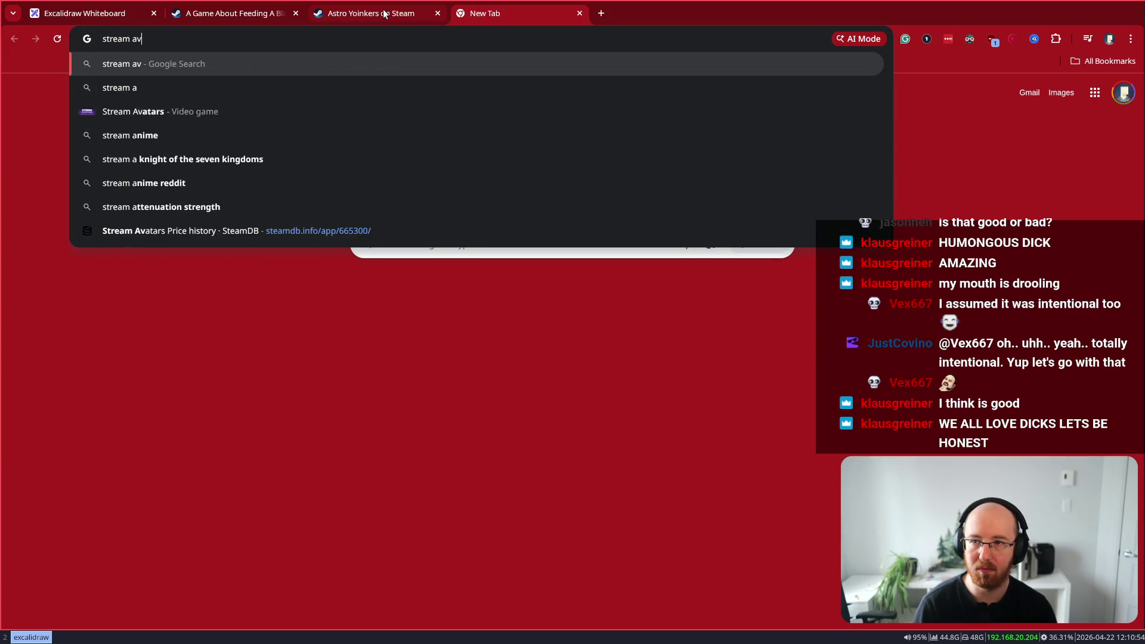
key(Return)
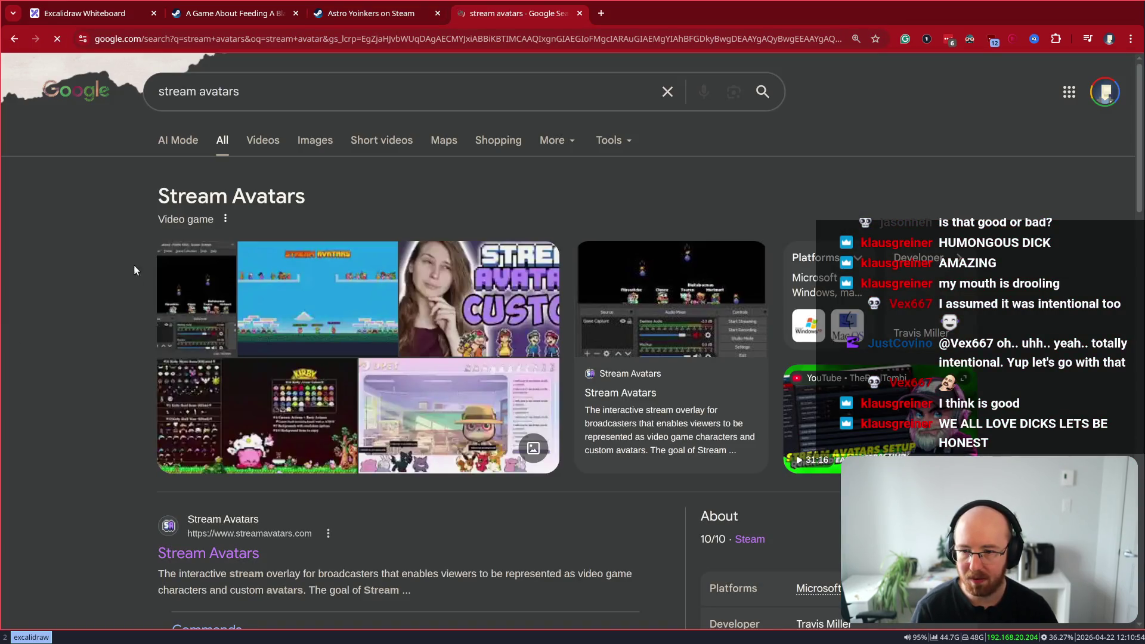
middle_click(207, 559)
scroll(269, 534, down, 5)
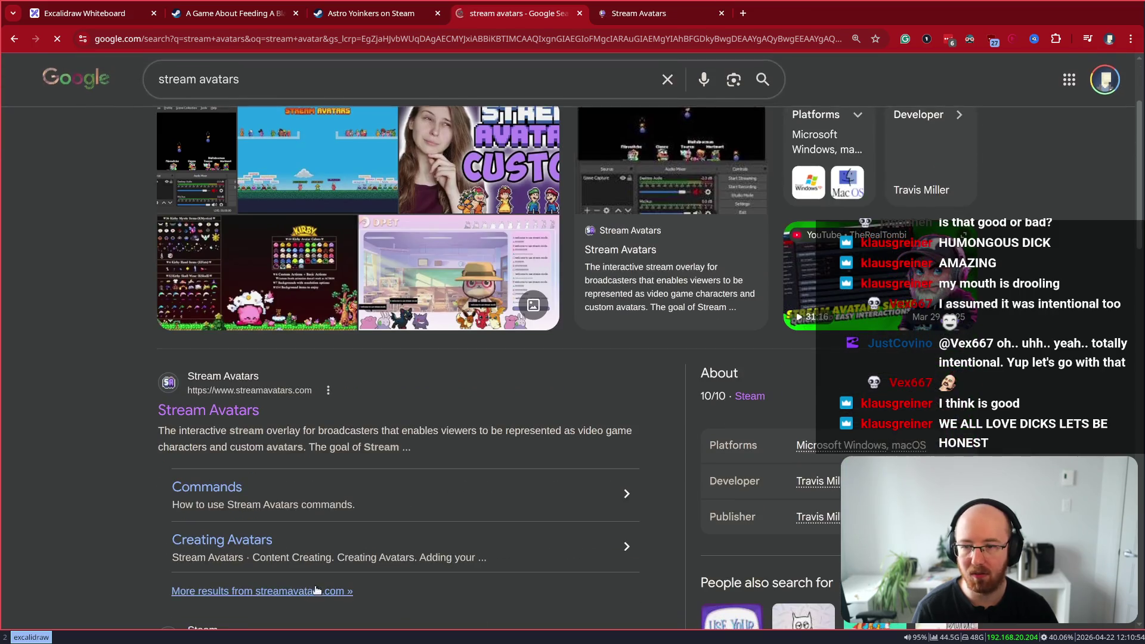
scroll(269, 534, down, 2)
middle_click(249, 448)
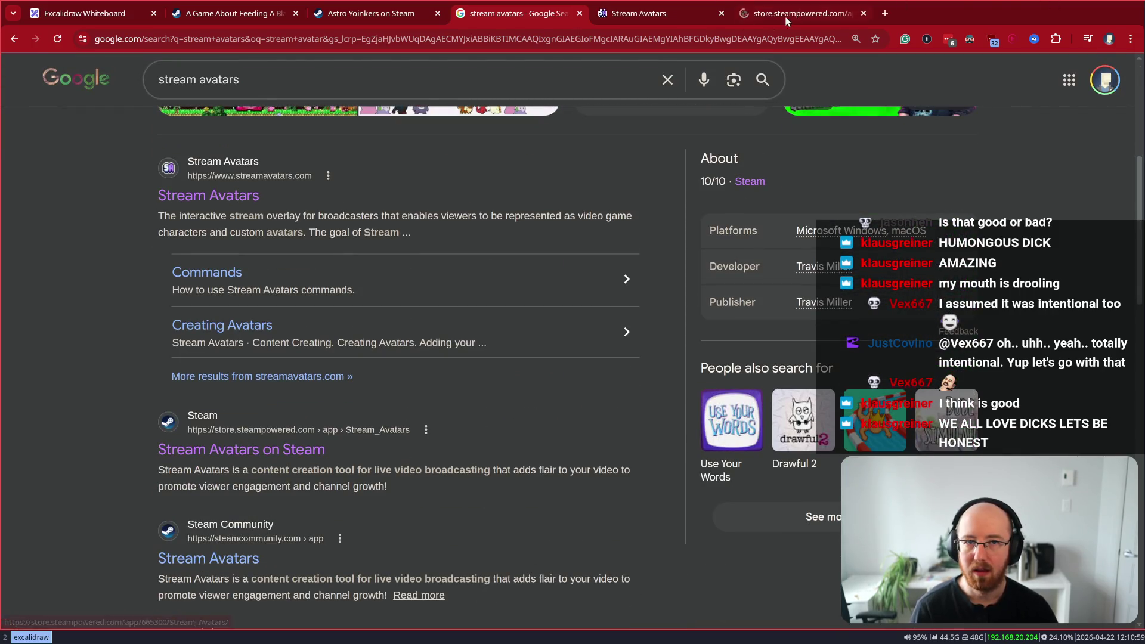
On the Stream Avatars Steam page (CDN$ 19.49), list the developer's other products, then go back
click(777, 18)
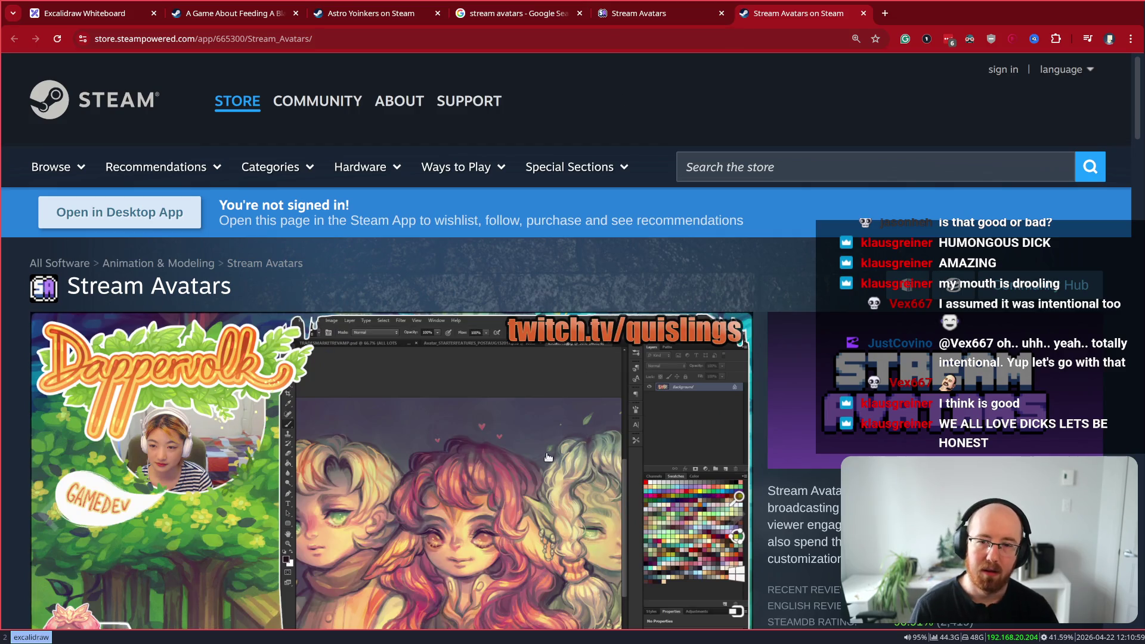
scroll(550, 447, down, 3)
scroll(549, 448, down, 8)
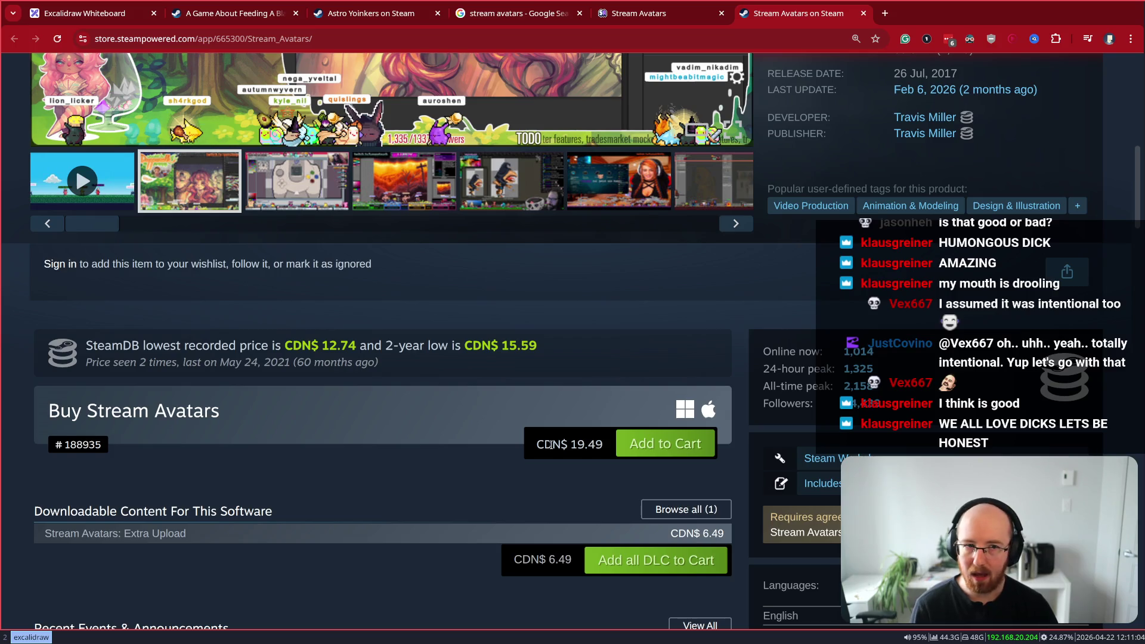
scroll(549, 444, up, 1)
click(934, 188)
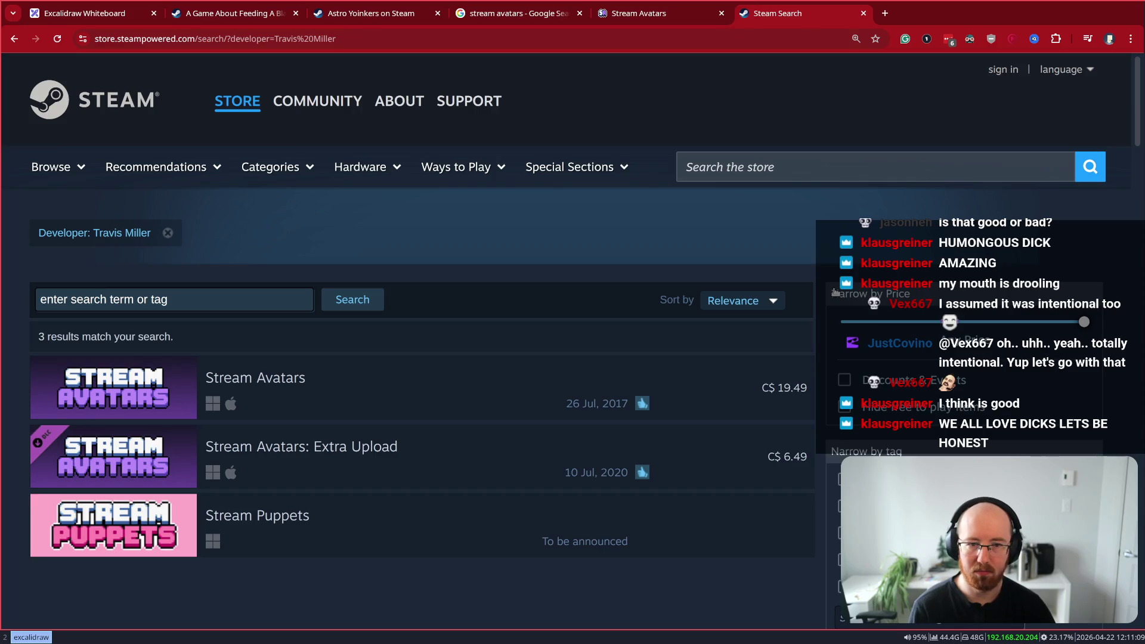
key(alt+Left)
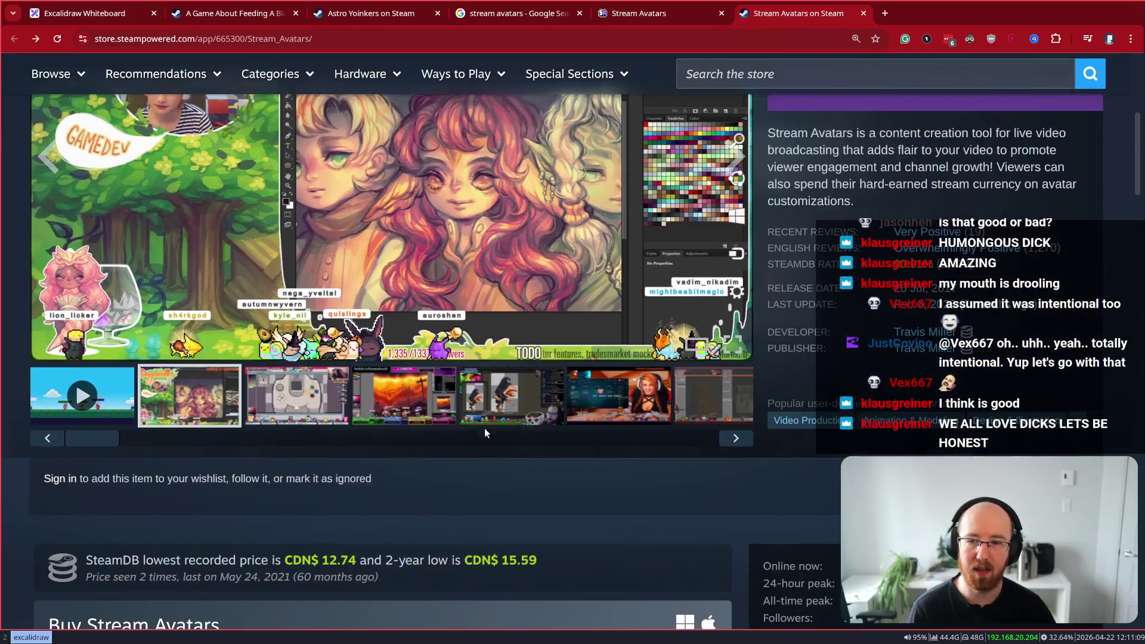
scroll(719, 112, up, 6)
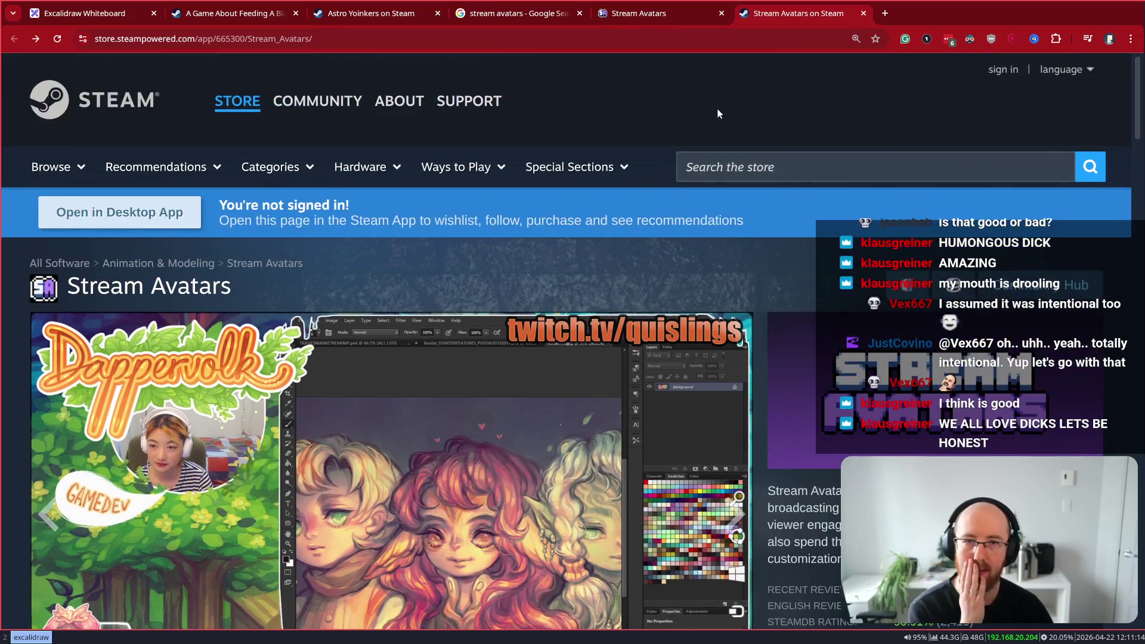
Search Steam for 'marble', then Google 'twitch marble game' and open the Marbles on Stream Steam page
click(683, 167)
text(marble)
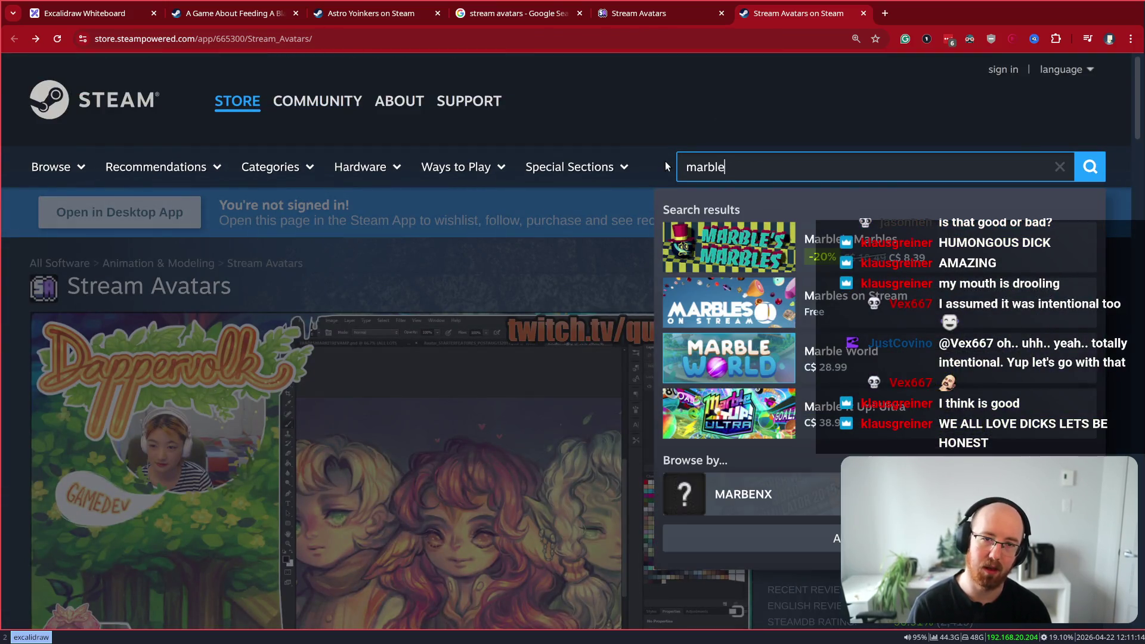
key(ctrl+a)
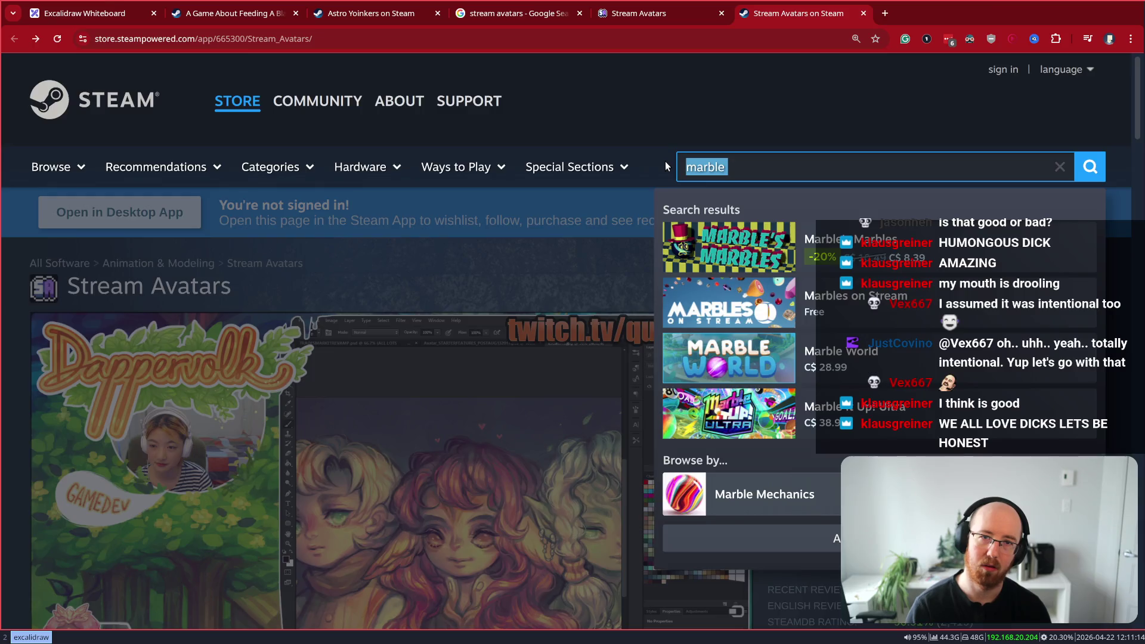
key(ctrl+t)
text(twitch marble game)
key(Return)
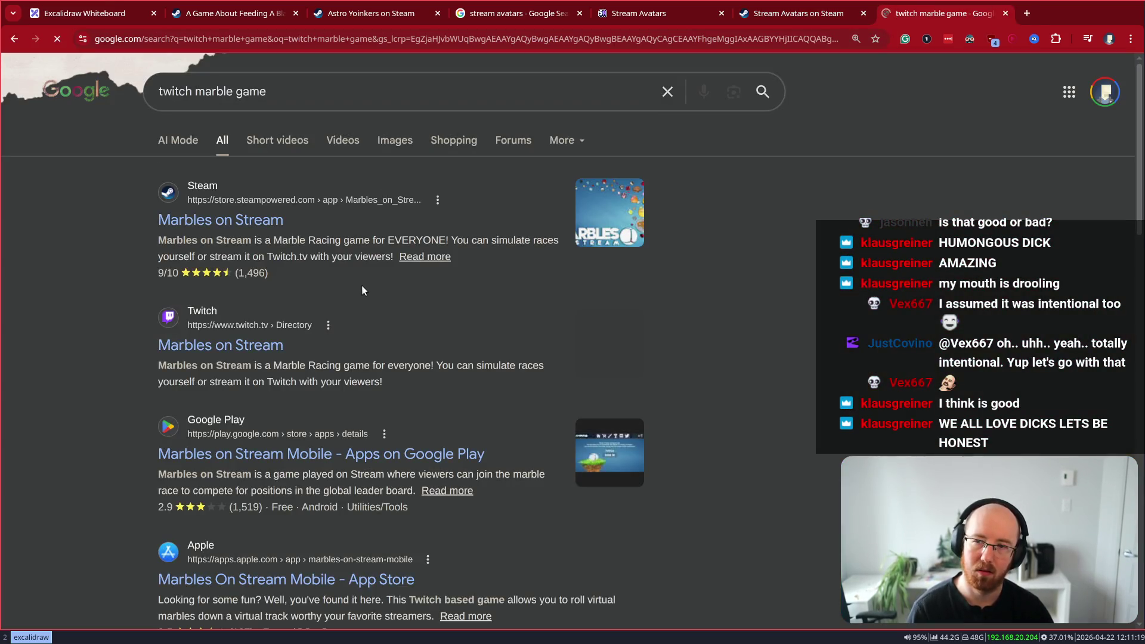
click(220, 220)
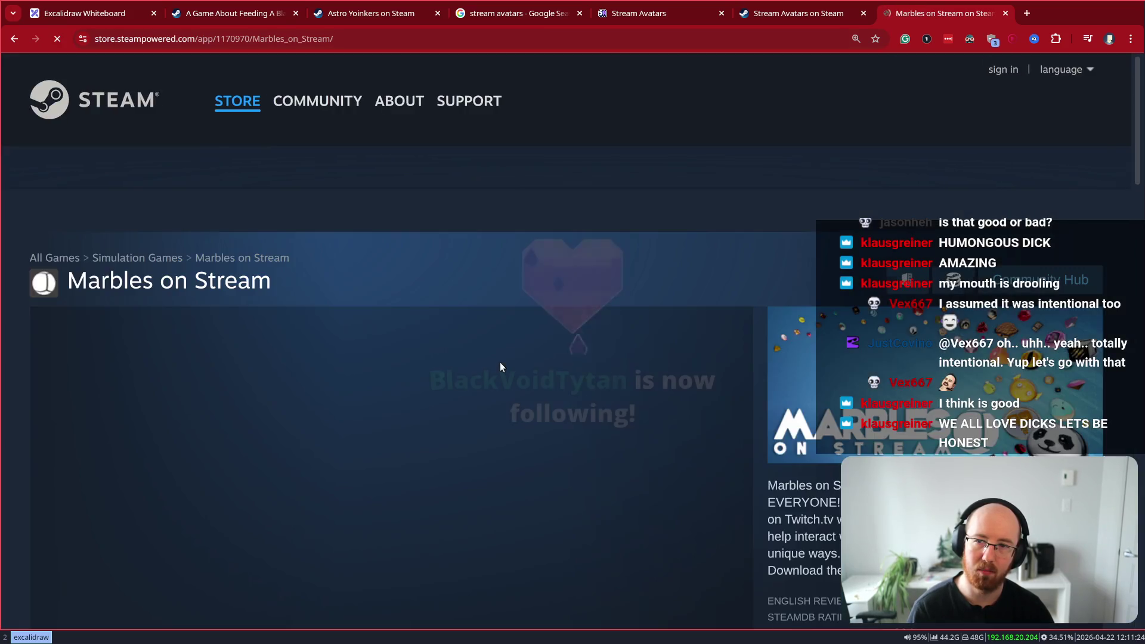
Browse the Marbles on Stream screenshots, briefly playing and pausing the trailer
scroll(501, 366, down, 3)
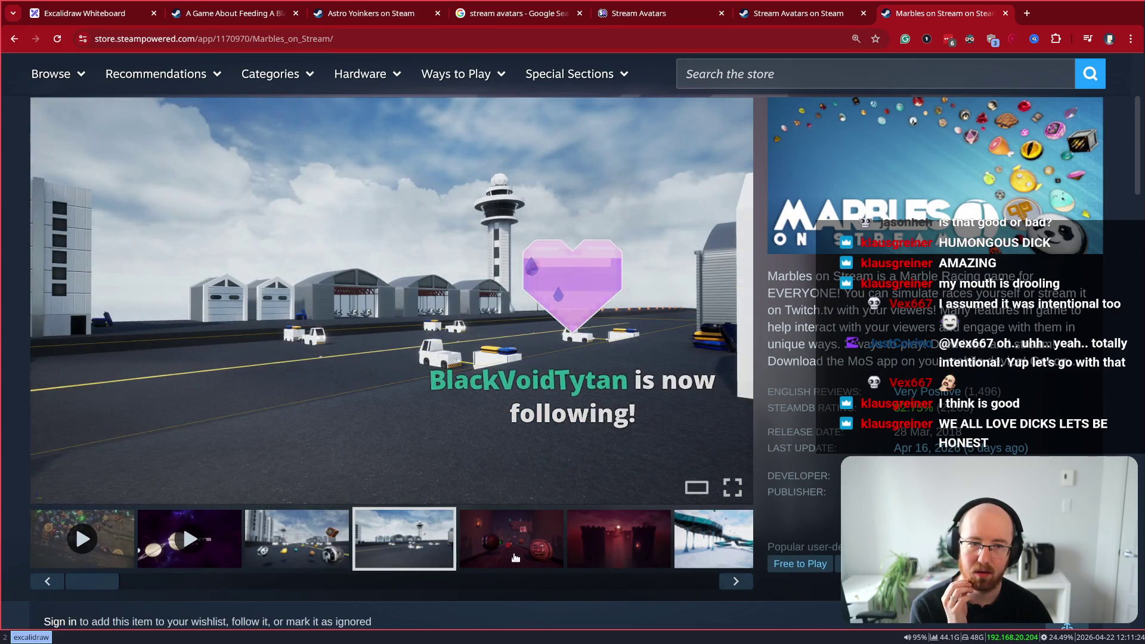
click(516, 557)
click(631, 565)
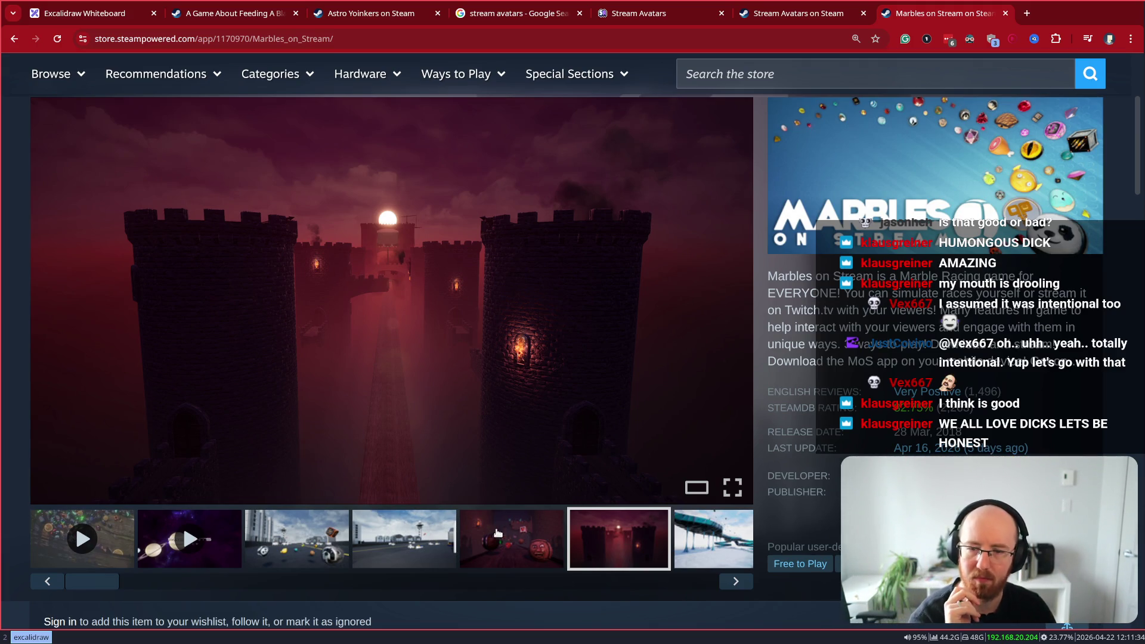
drag(90, 593, 690, 601)
click(314, 552)
click(349, 545)
click(477, 545)
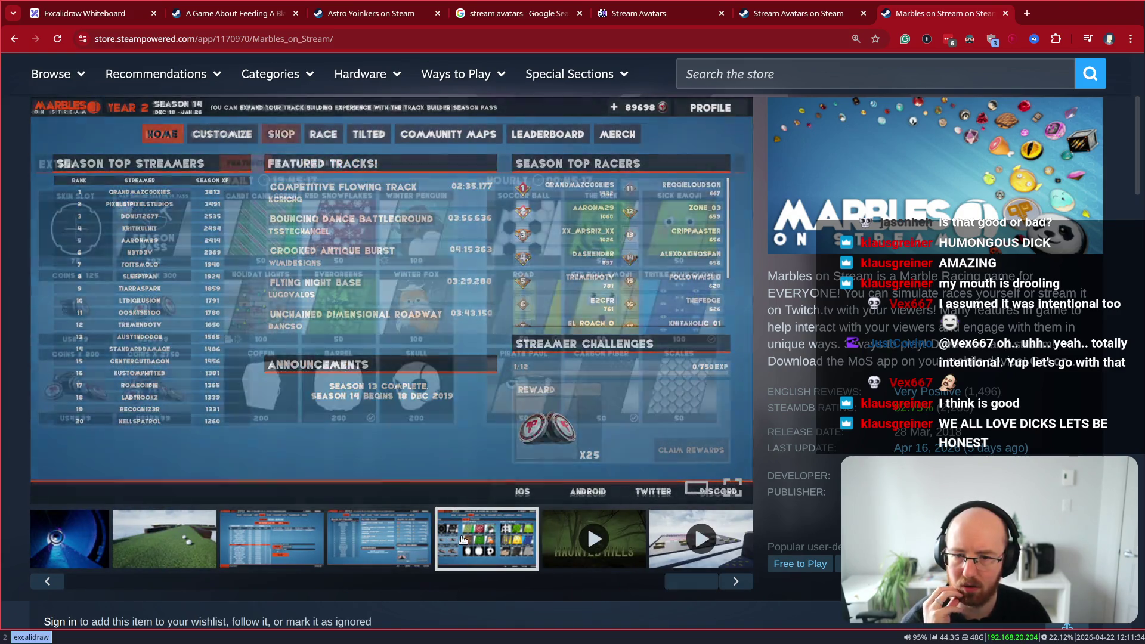
click(676, 564)
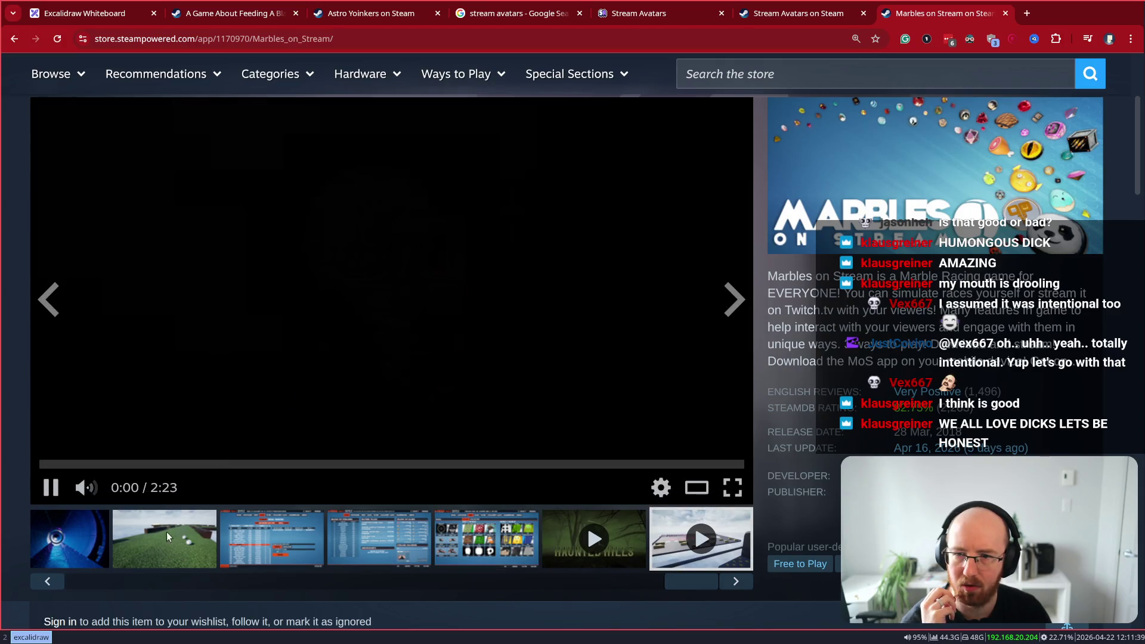
click(47, 488)
click(165, 539)
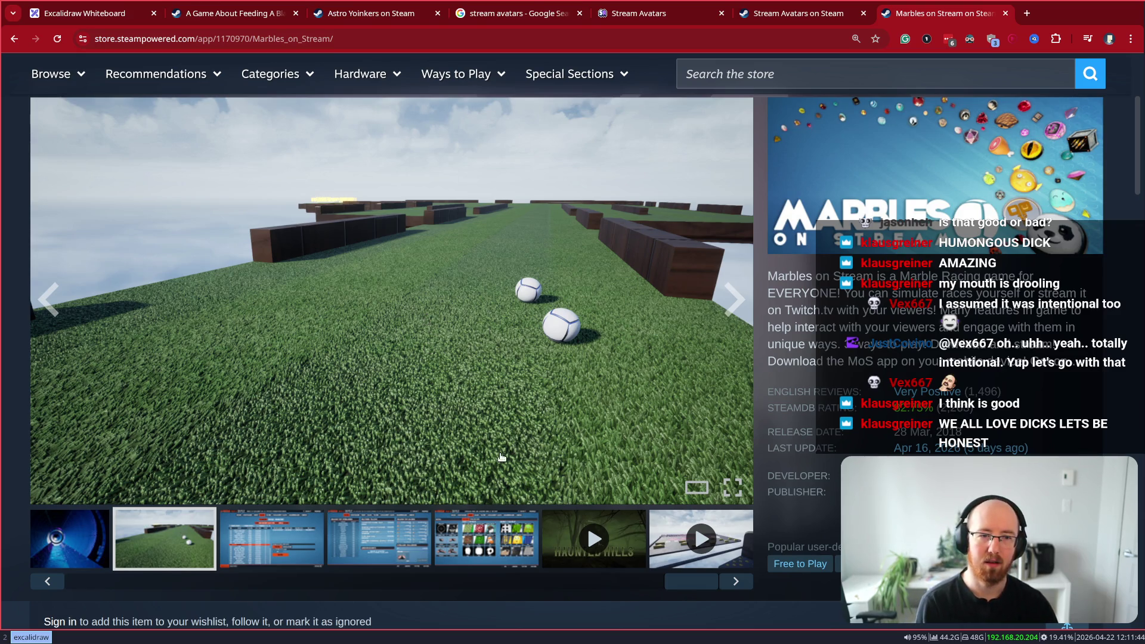
Highlight the Marbles on Stream description text, then clear the highlight
mouse_move(962, 394)
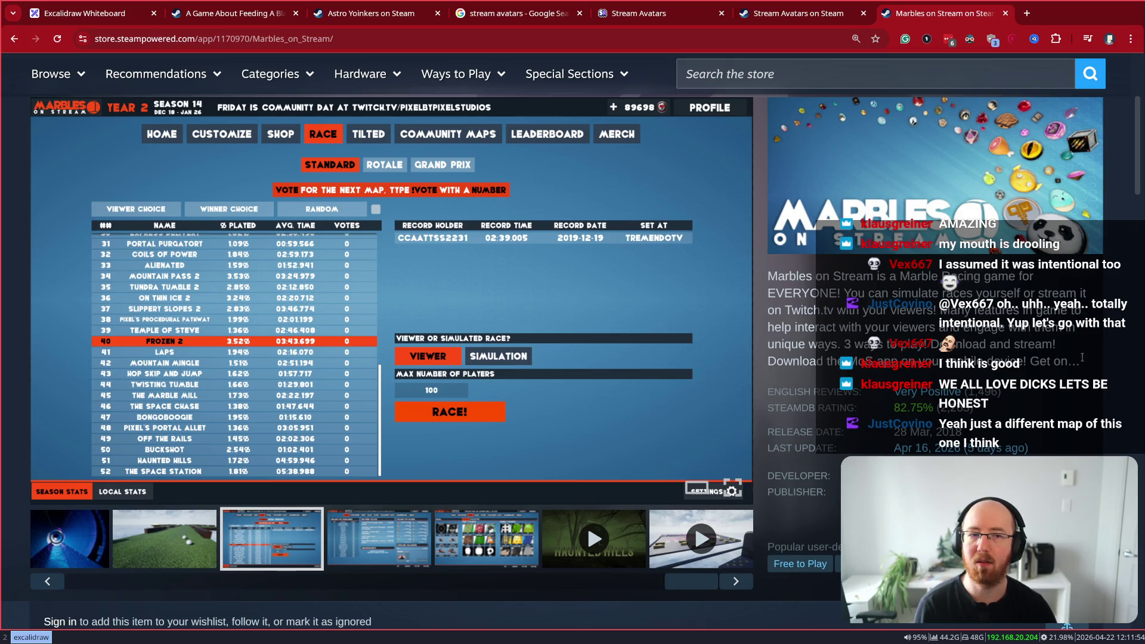
mouse_move(1090, 360)
mouse_down()
mouse_move(924, 344)
mouse_move(779, 280)
mouse_up()
click(768, 281)
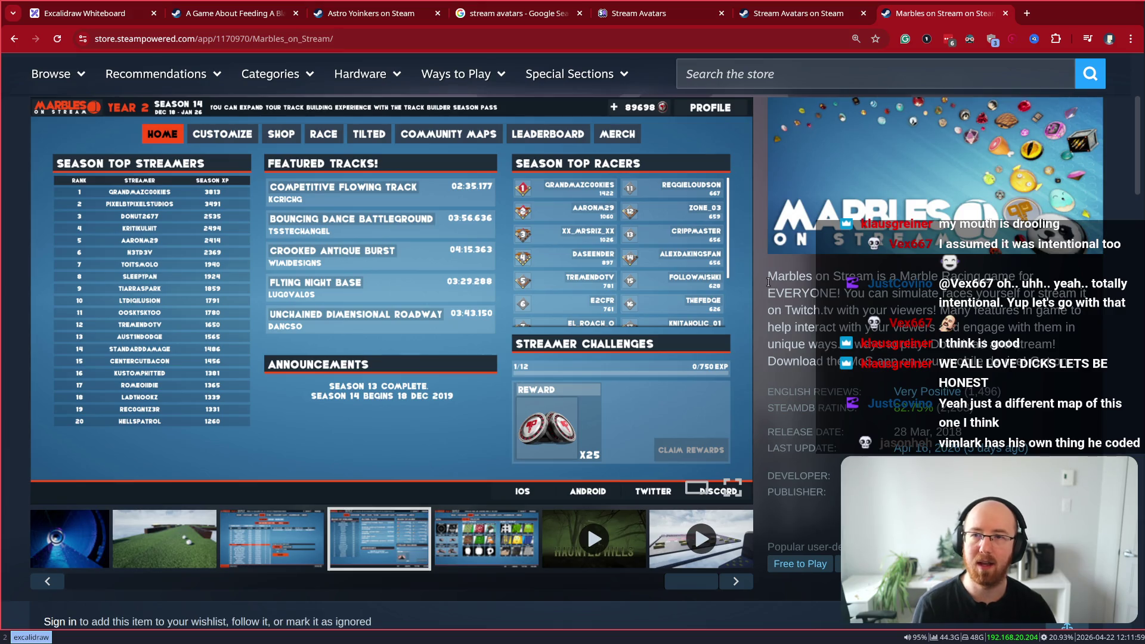
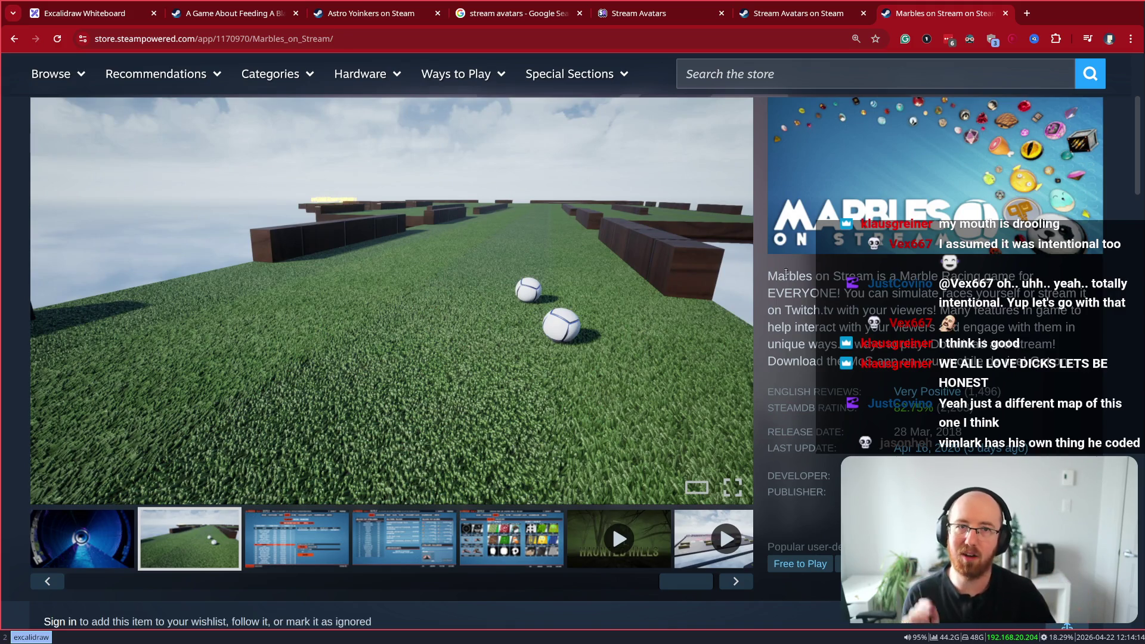
Close the Marbles, Stream Avatars and Google tabs and view Astro Yoinkers screenshots up to 8 of 10
key(ctrl+w)
key(ctrl+w)
key(ctrl+w)
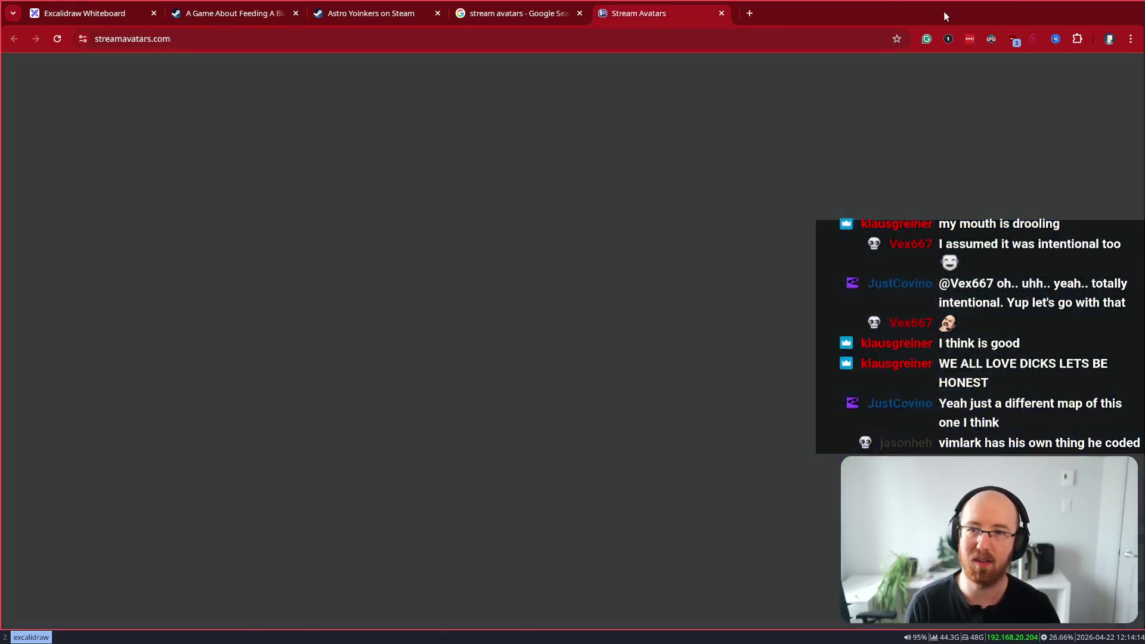
key(ctrl+w)
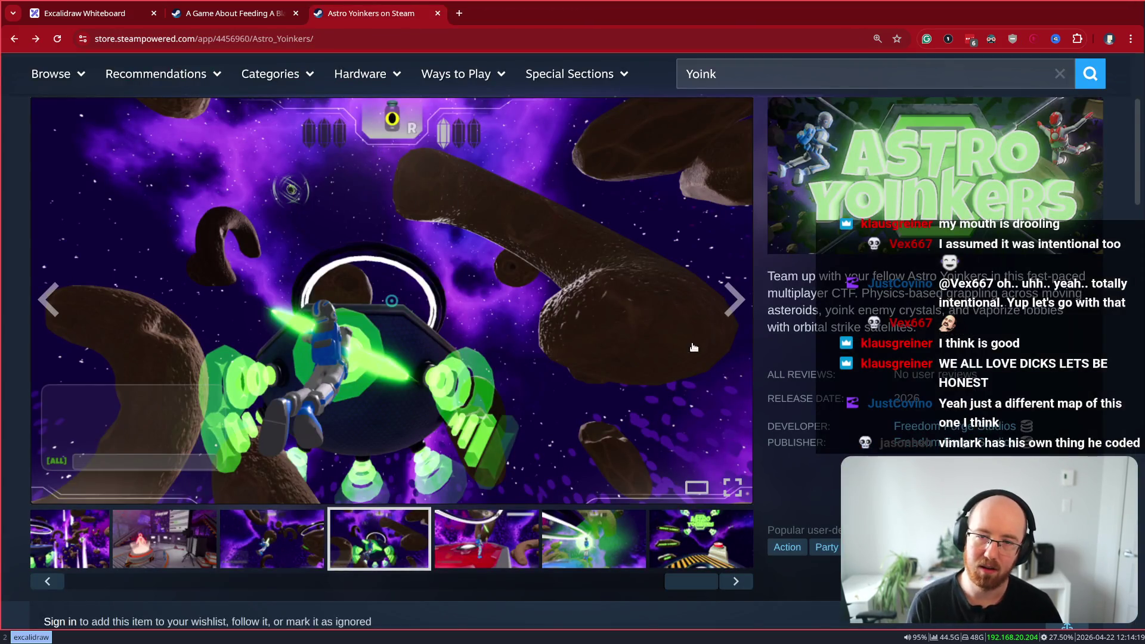
click(723, 335)
click(762, 388)
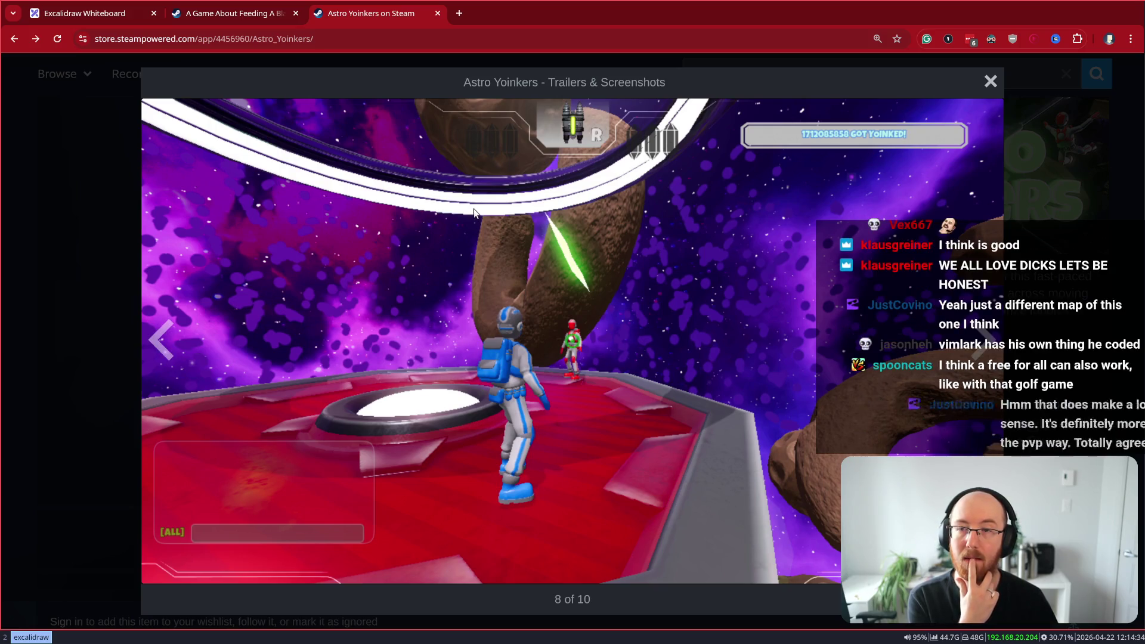
click(269, 39)
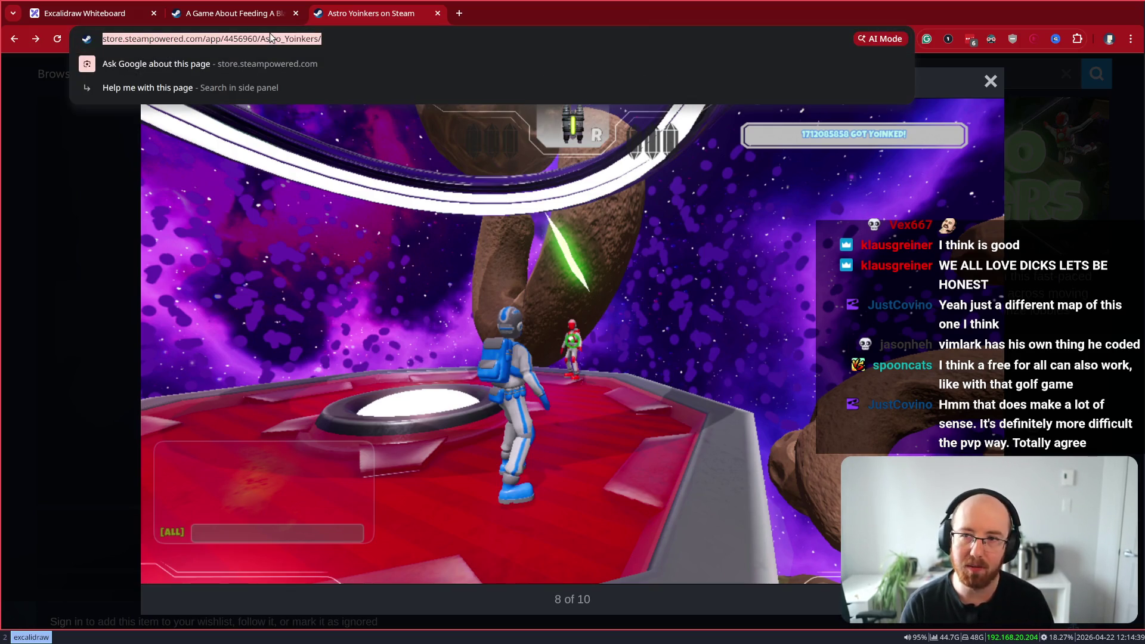
Open the Super Battle Golf Steam store page from the 'golf' address suggestions
text(golf)
key(Down)
key(Down)
key(Down)
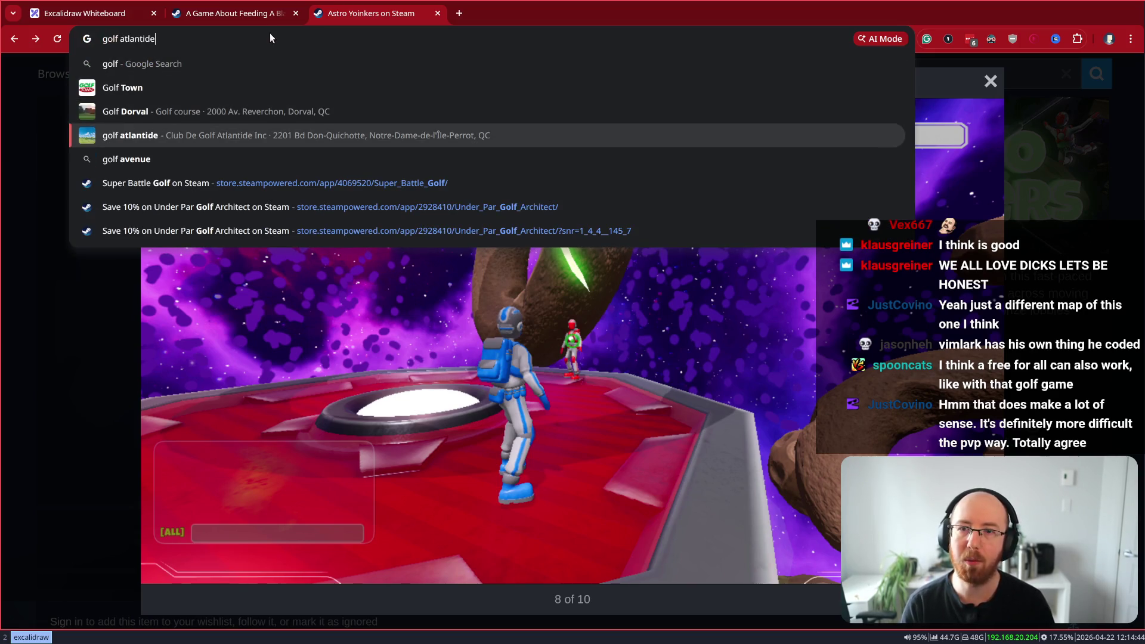
key(Down)
key(Down)
key(Return)
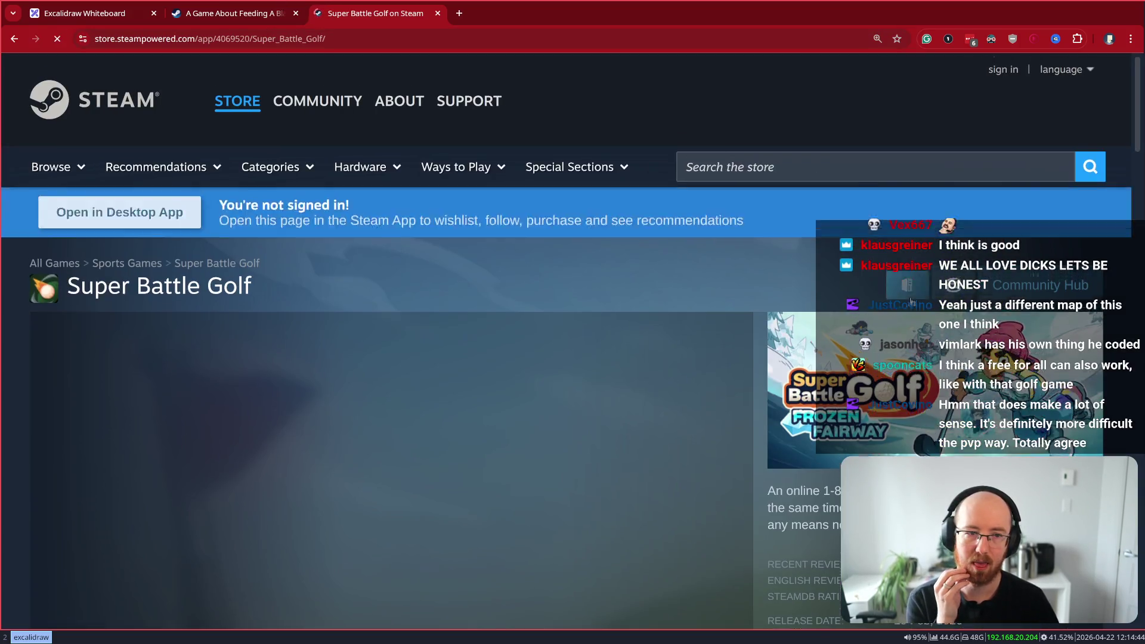
View a Super Battle Golf gameplay screenshot full screen, then return to the live developer broadcast
scroll(733, 538, down, 5)
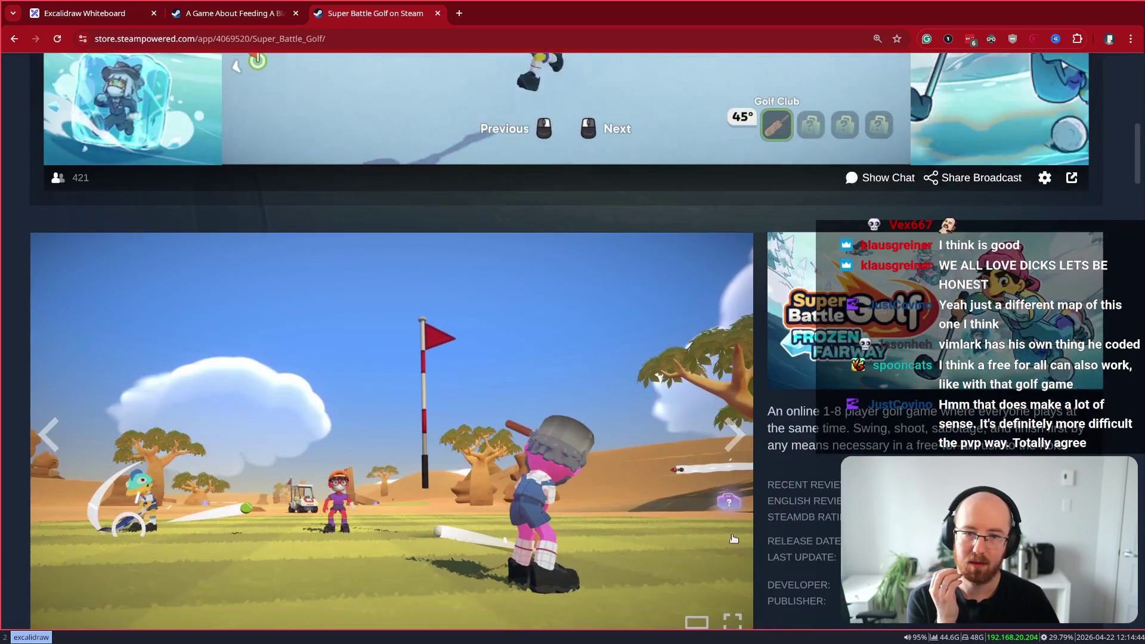
click(732, 620)
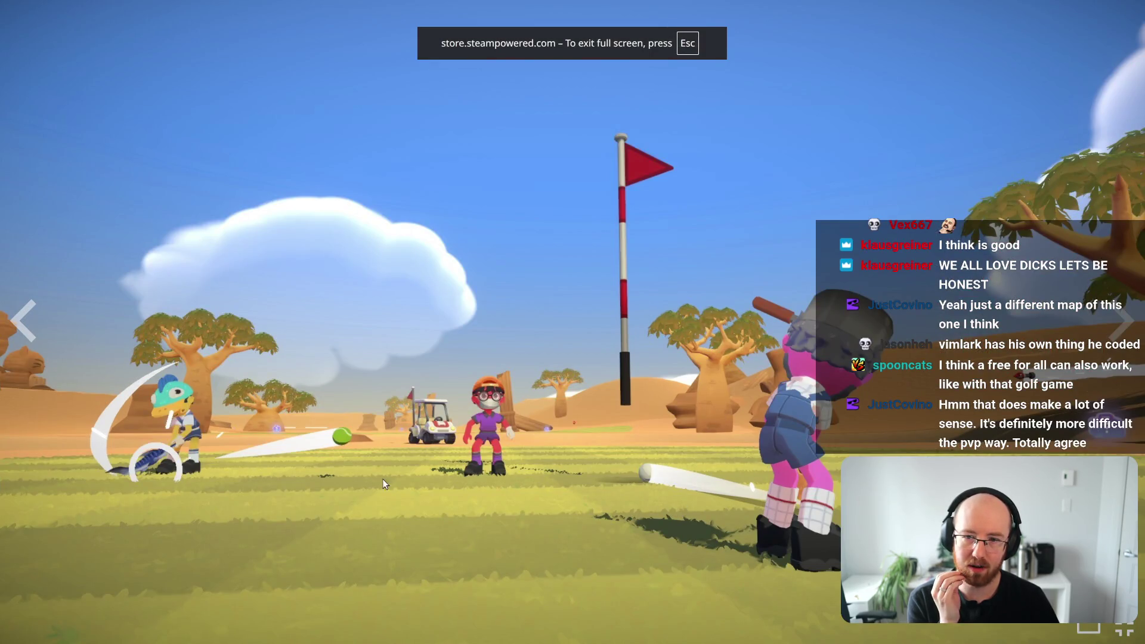
key(Escape)
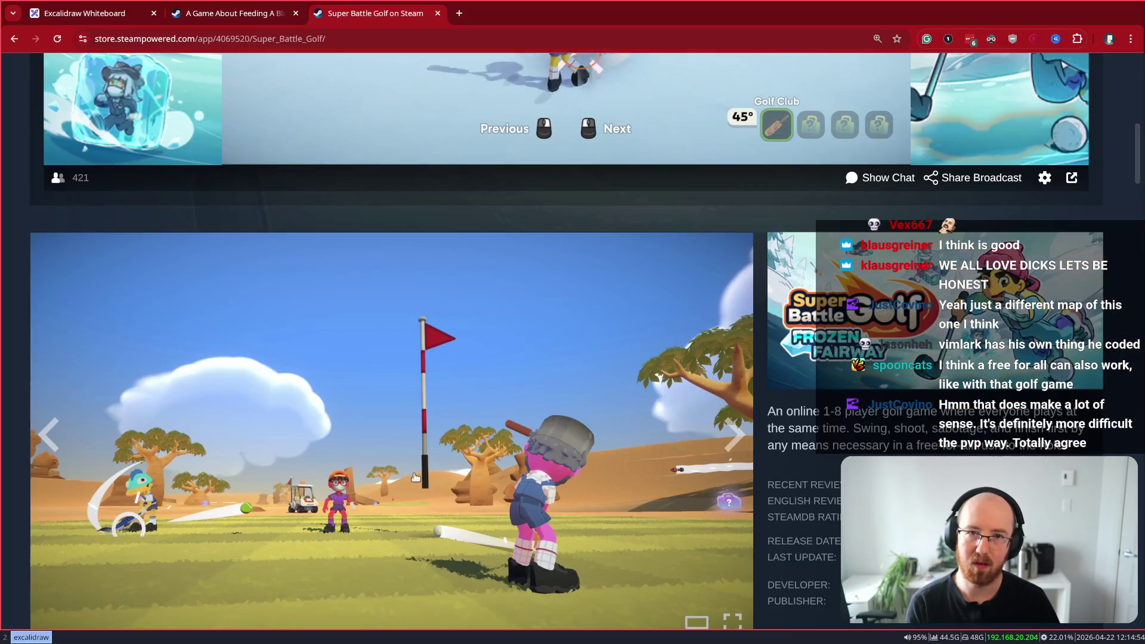
scroll(542, 423, up, 5)
mouse_move(537, 388)
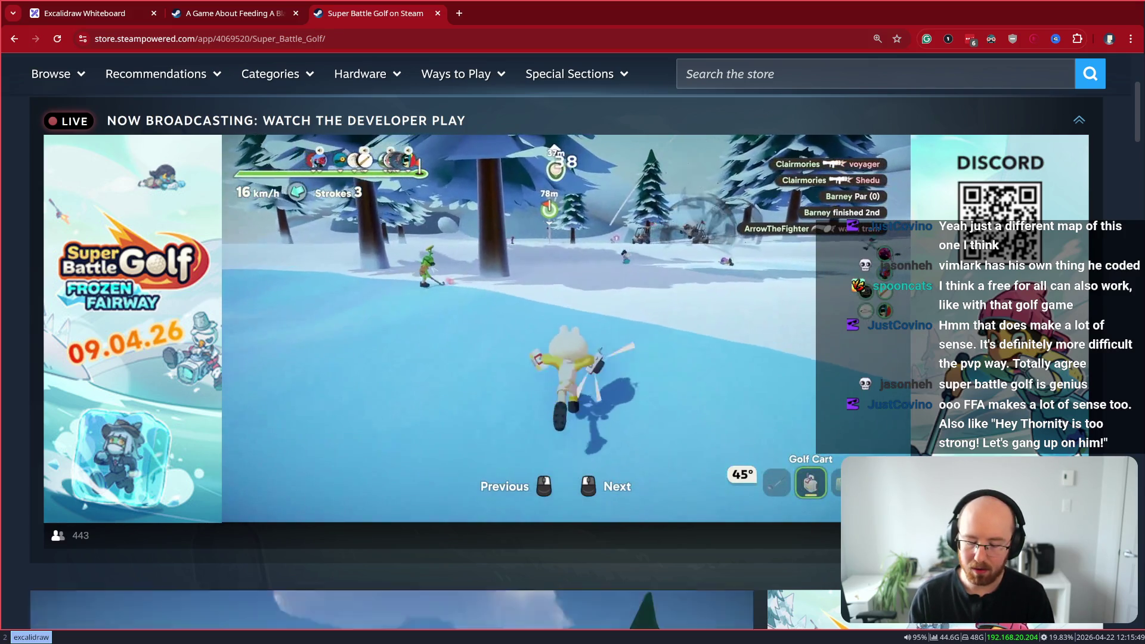
Search Google for 'openfront io' in a new tab
key(ctrl+t)
text(openfront)
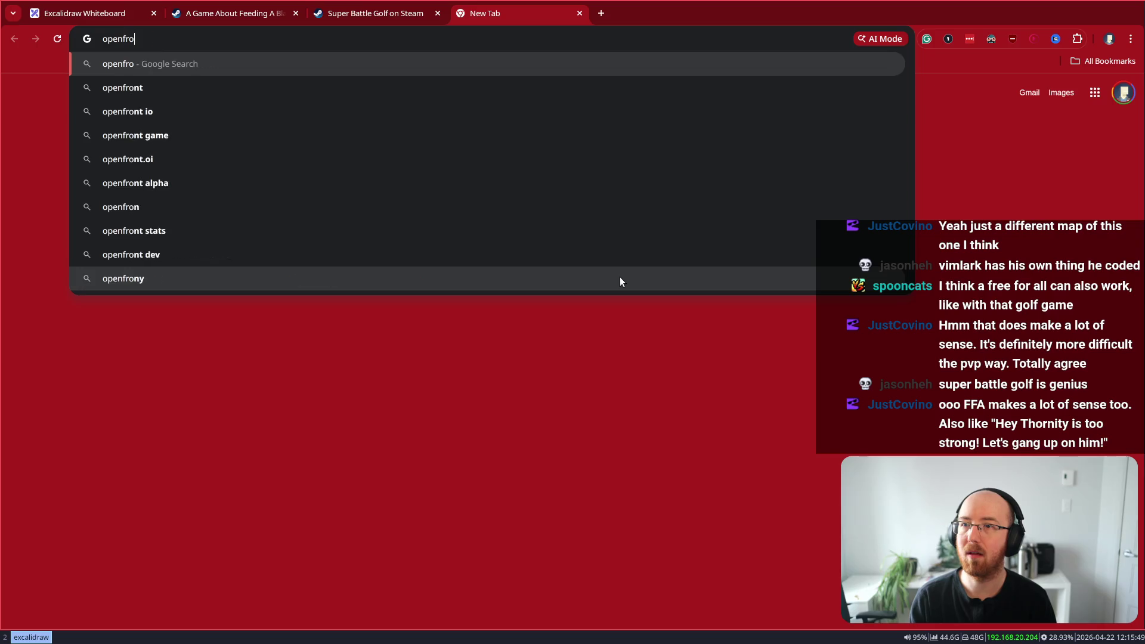
key(Down)
key(Return)
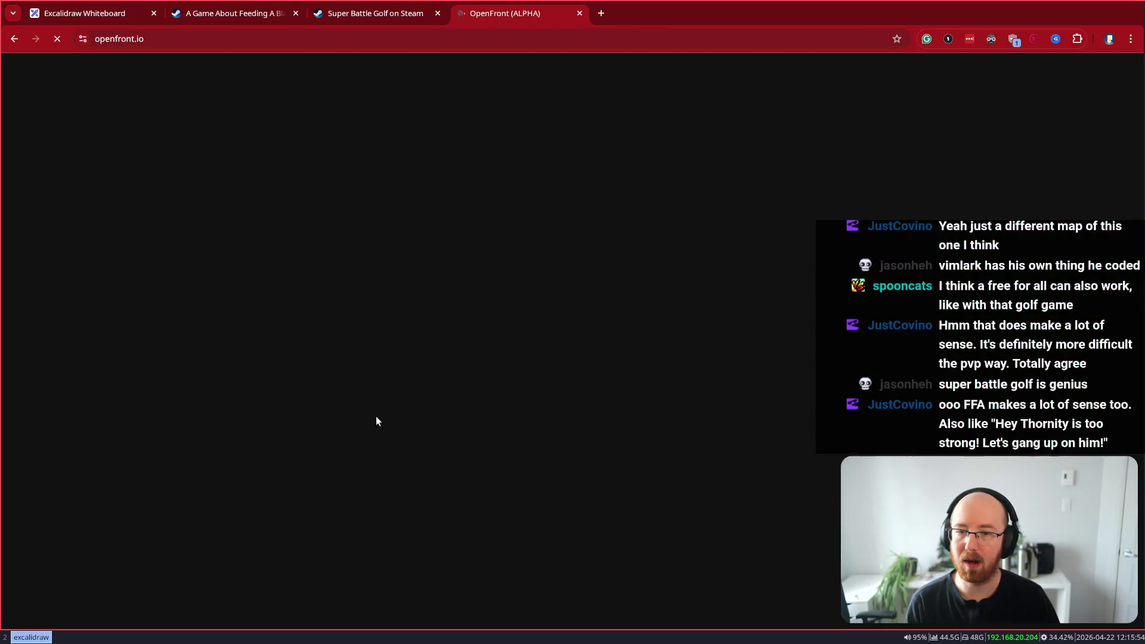
Open and play the YouTube video 'The Battle For Africa | OpenFront.io' from the results
click(14, 39)
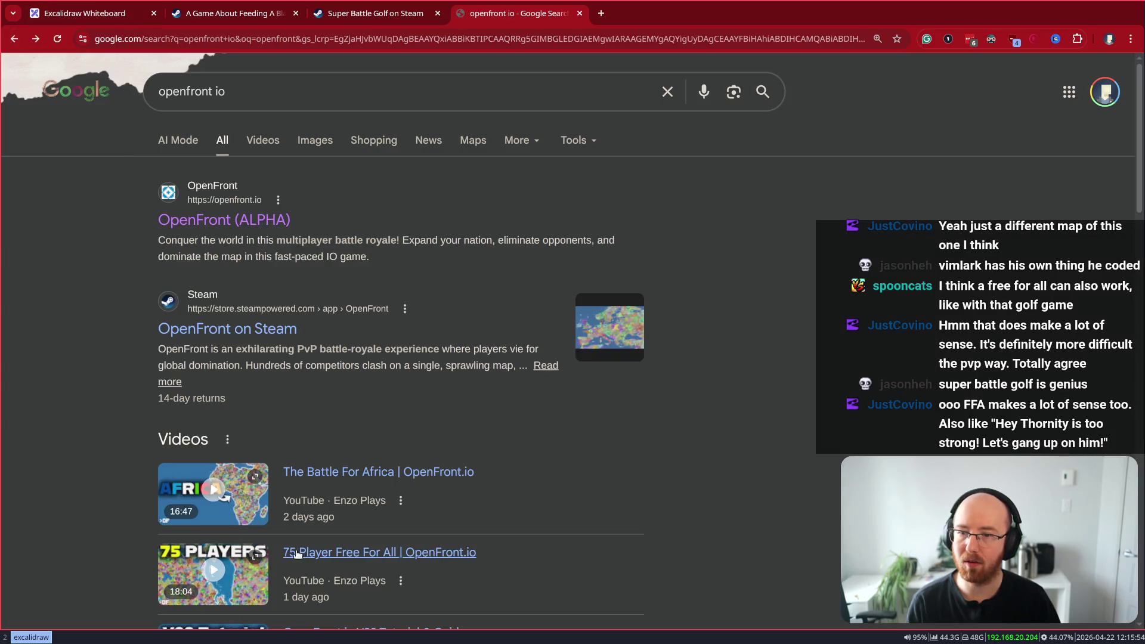
click(369, 473)
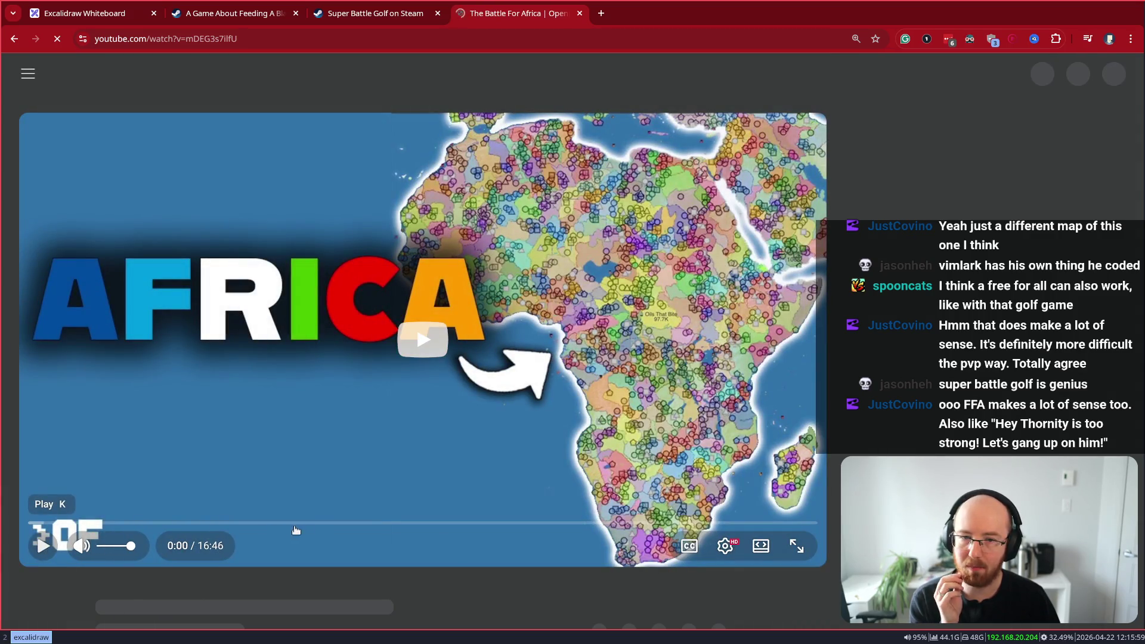
click(45, 551)
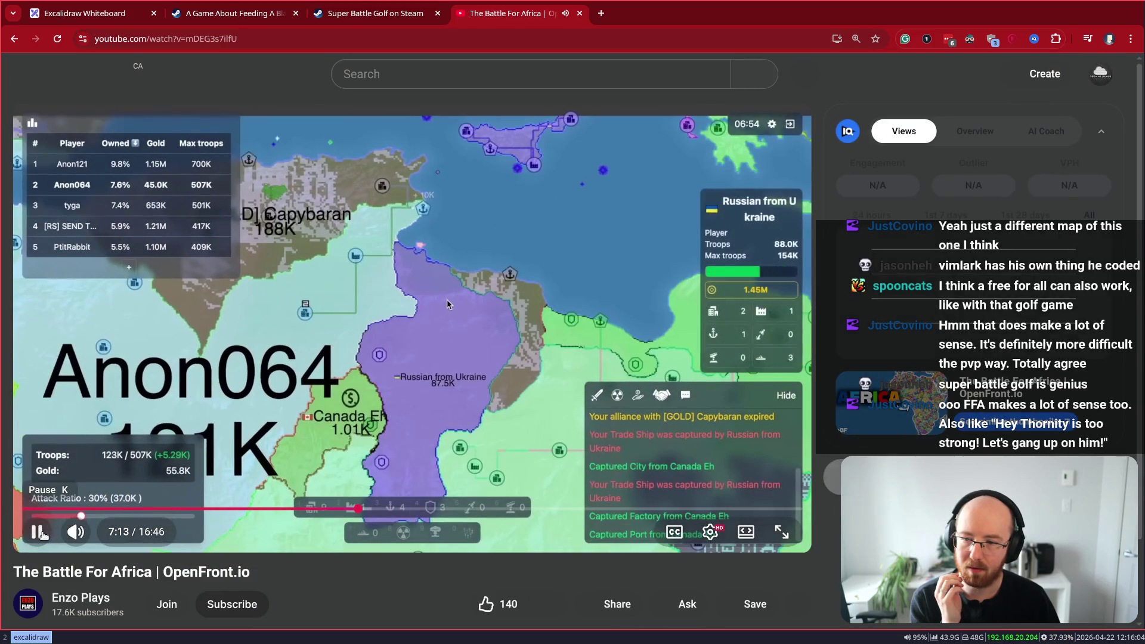
Pause The Battle For Africa at 7:13, study the map full screen, then exit full screen
click(429, 355)
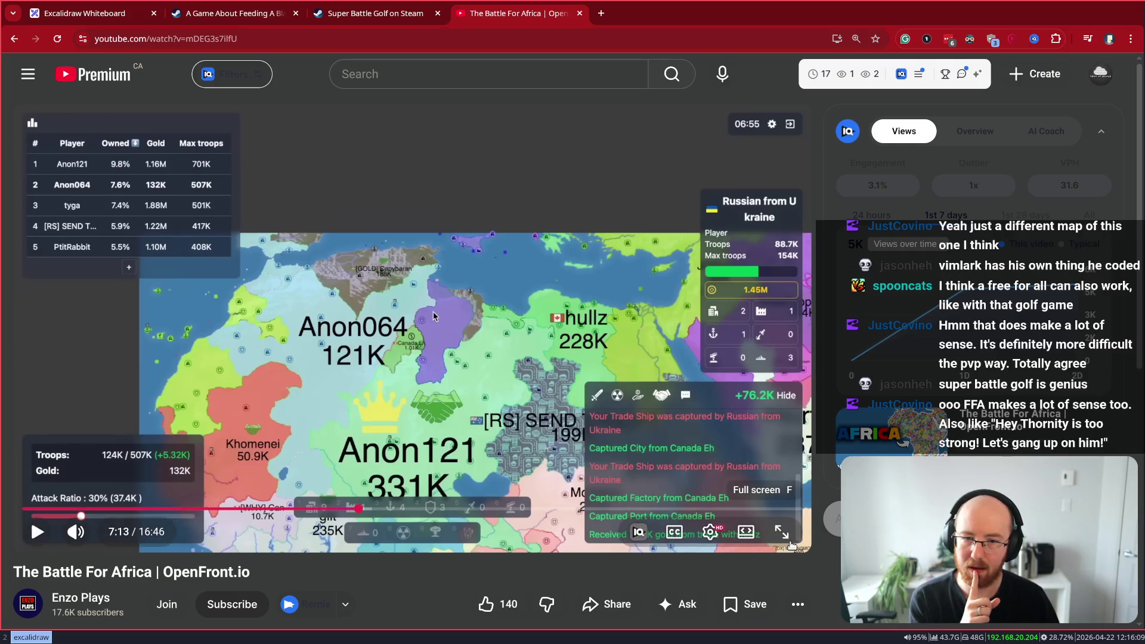
click(782, 532)
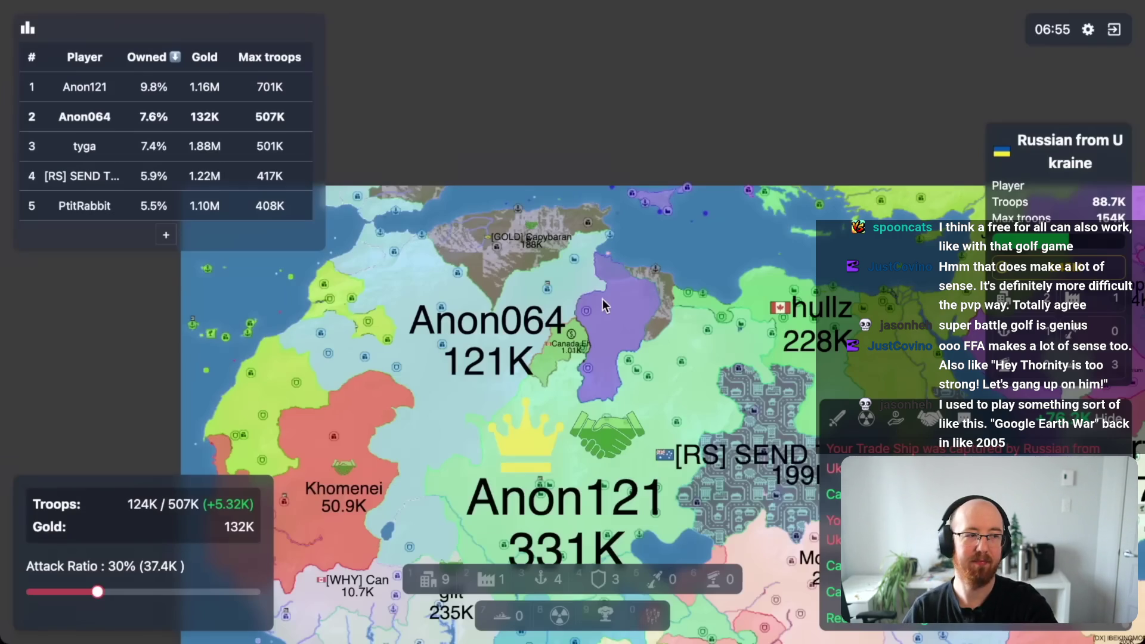
key(Escape)
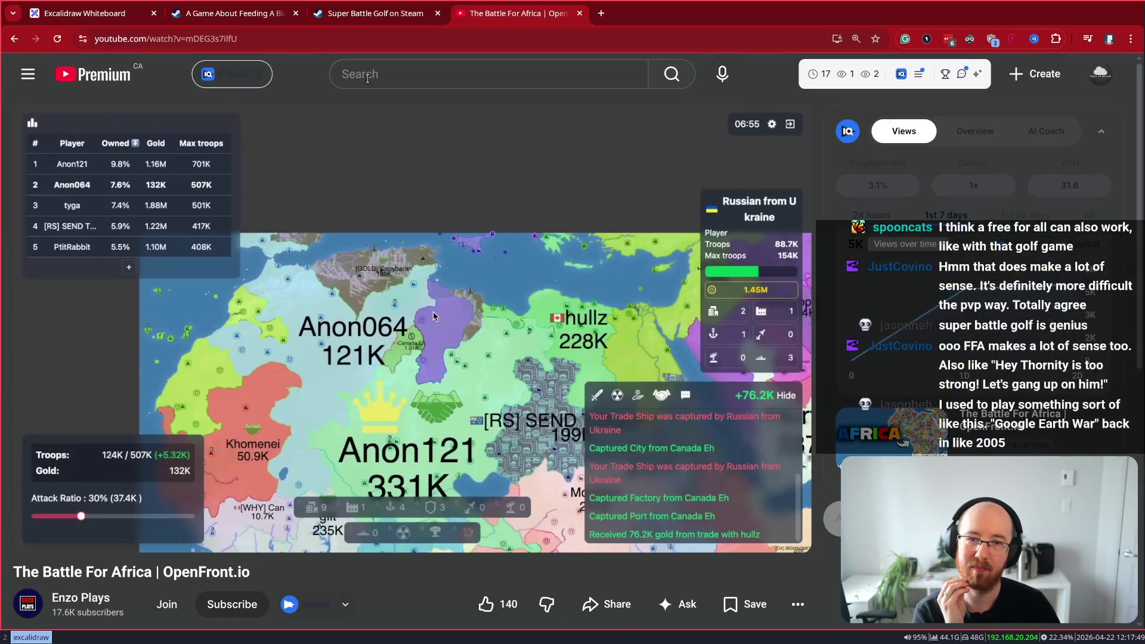
Close the YouTube tab, jump the Super Battle Golf broadcast to live, then open its SteamDB charts
middle_click(501, 8)
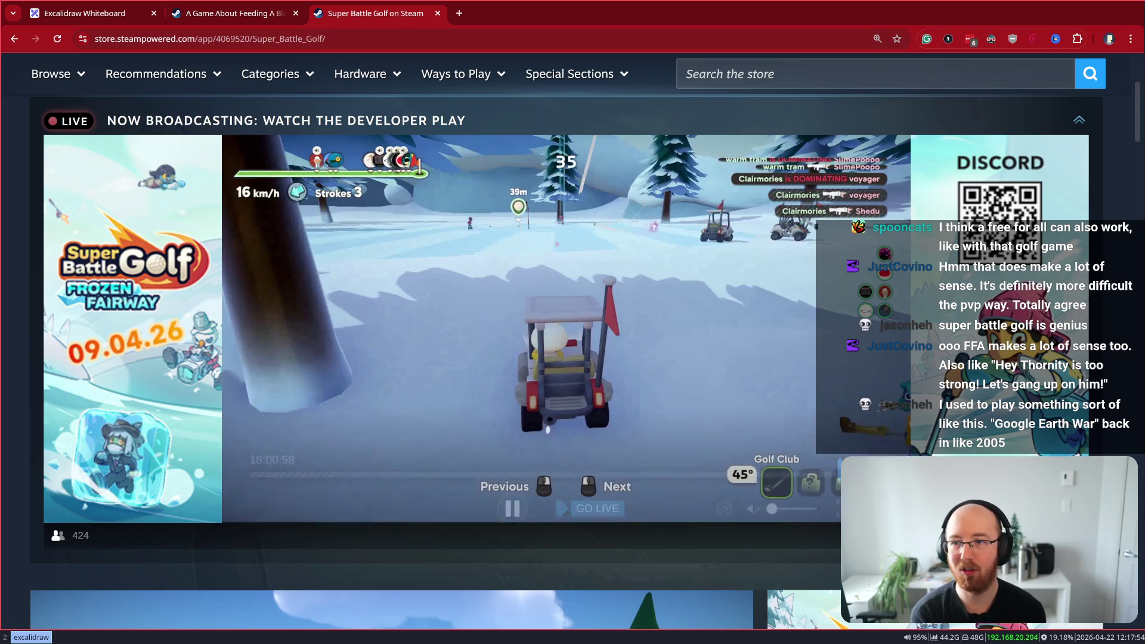
mouse_move(821, 492)
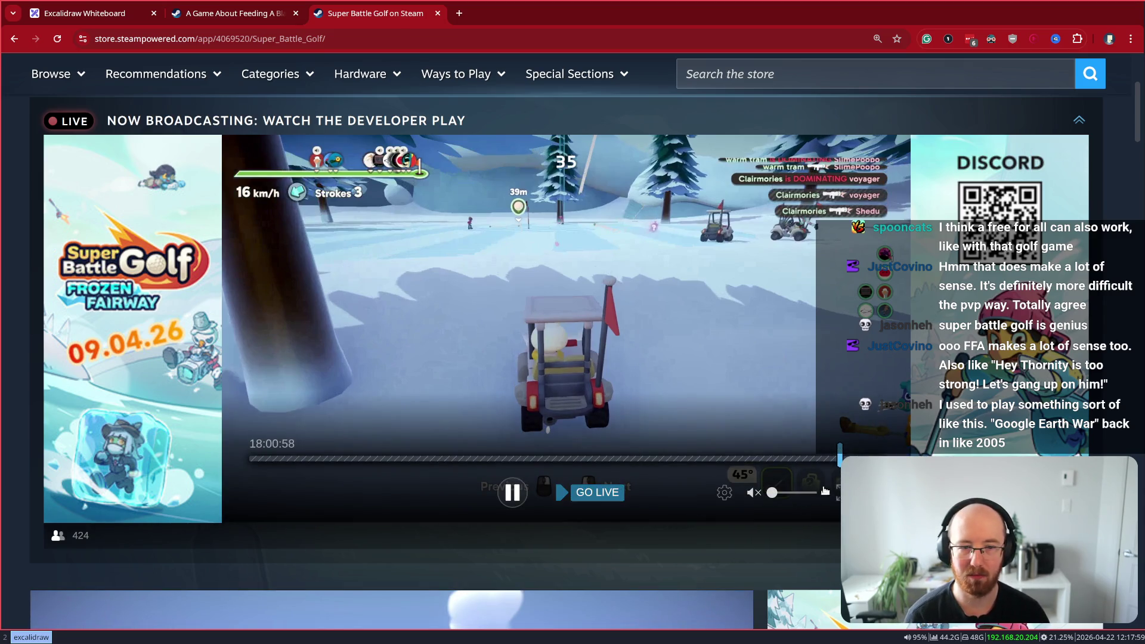
click(596, 492)
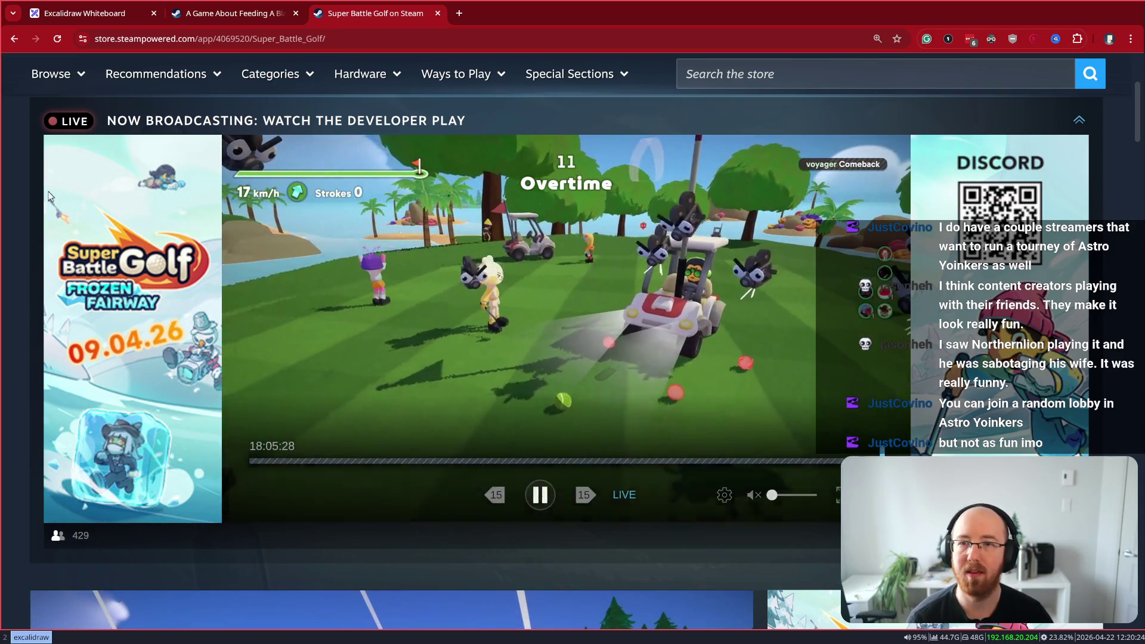
scroll(376, 331, down, 10)
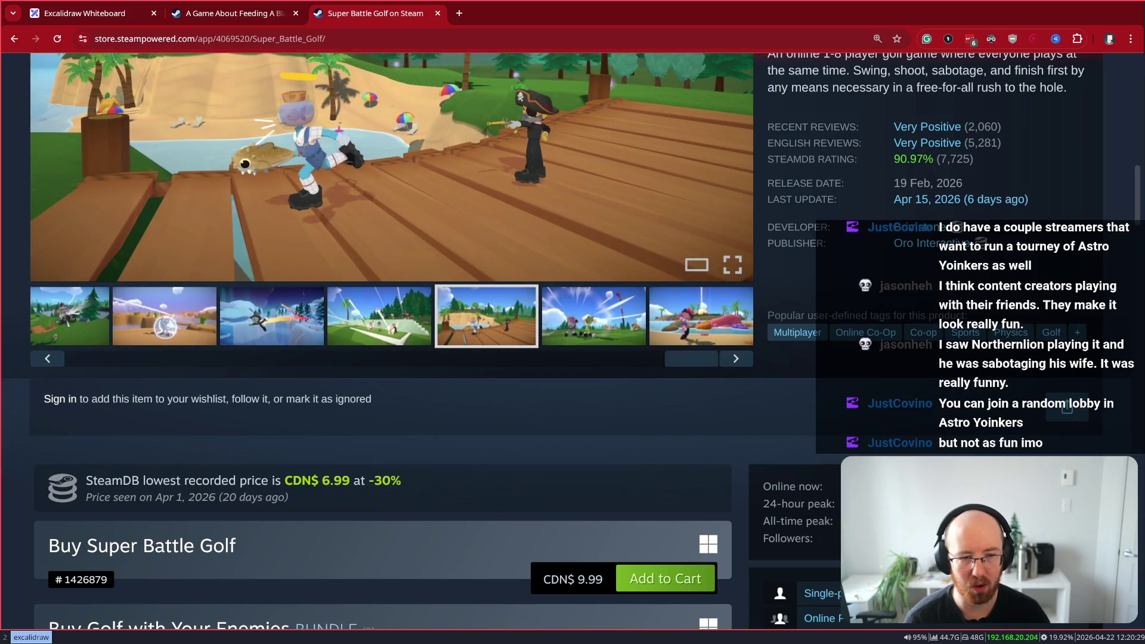
click(882, 506)
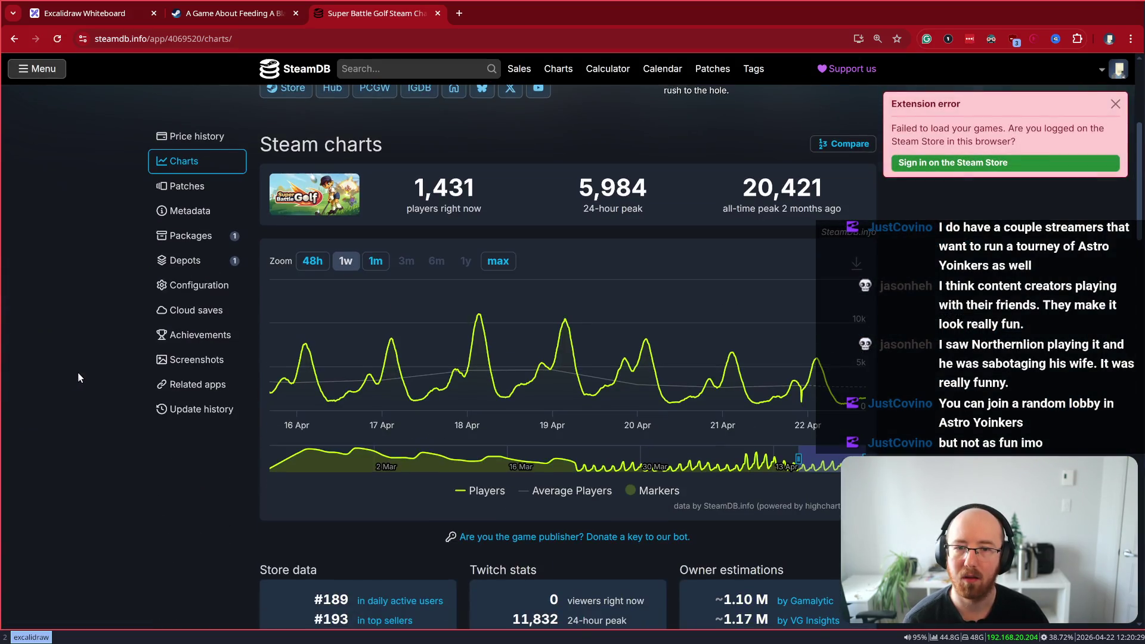
Zoom Super Battle Golf's player chart to 1m, then to max, covering history since 19 February 2026
scroll(78, 377, up, 1)
click(375, 333)
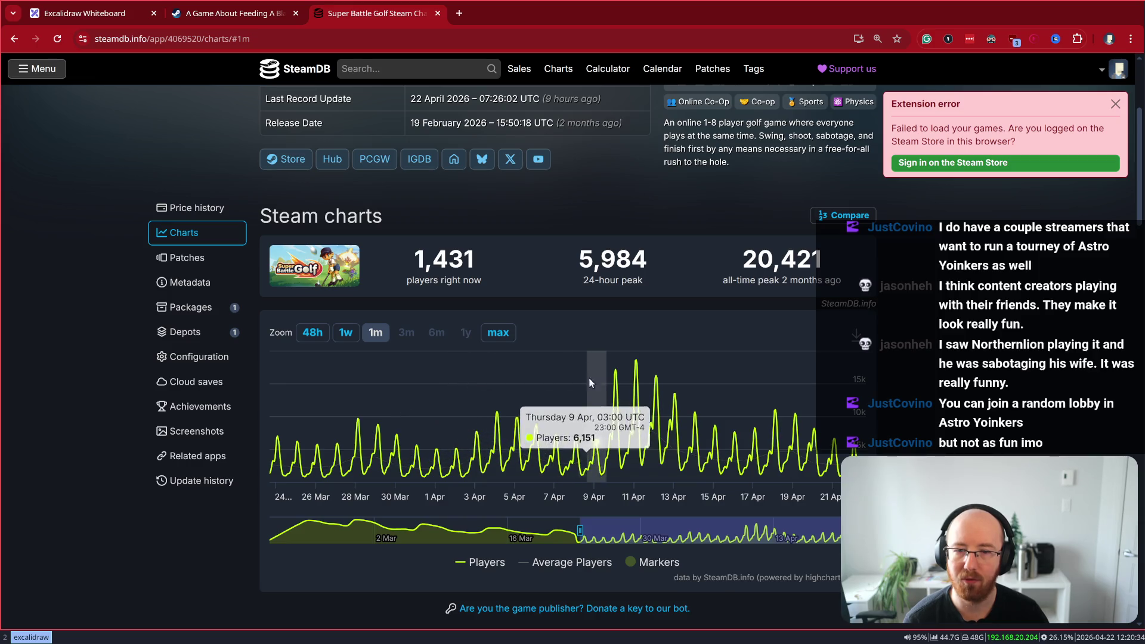
click(516, 329)
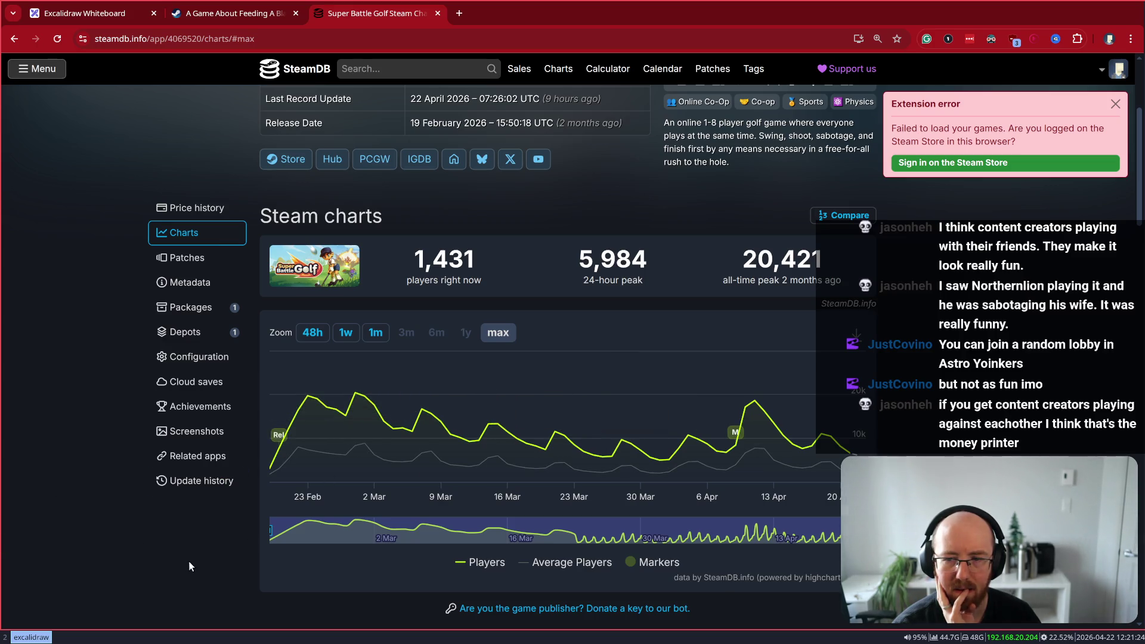
Review the store data: #189 daily active users, #193 top sellers, about 1.10–1.20 M owners
scroll(206, 539, down, 3)
drag(433, 471, 310, 481)
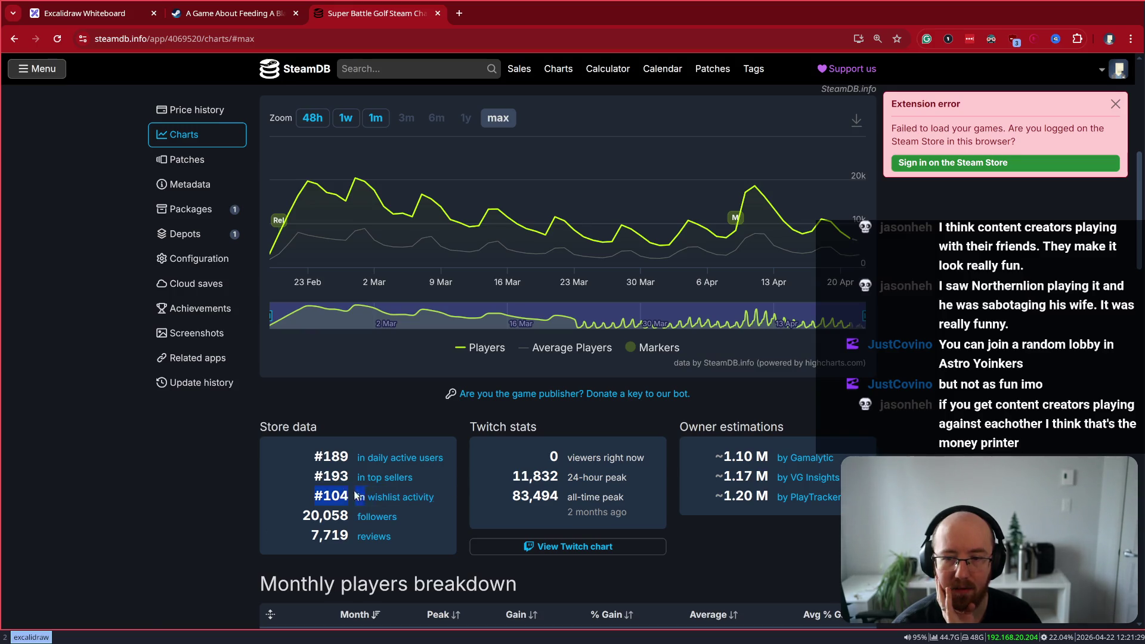
click(210, 494)
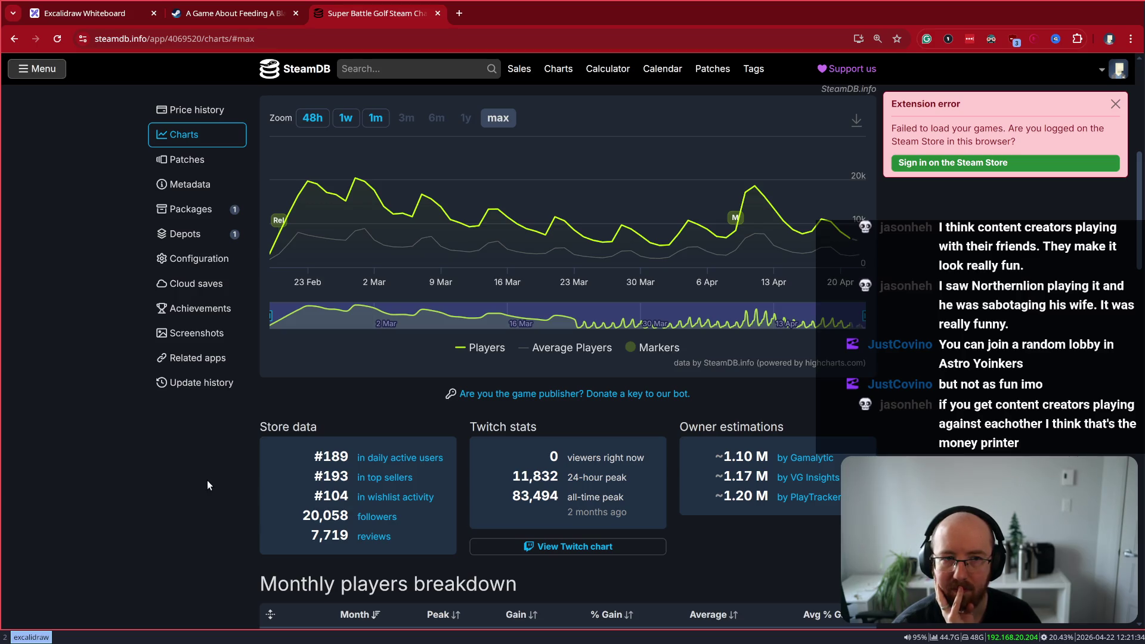
click(1115, 104)
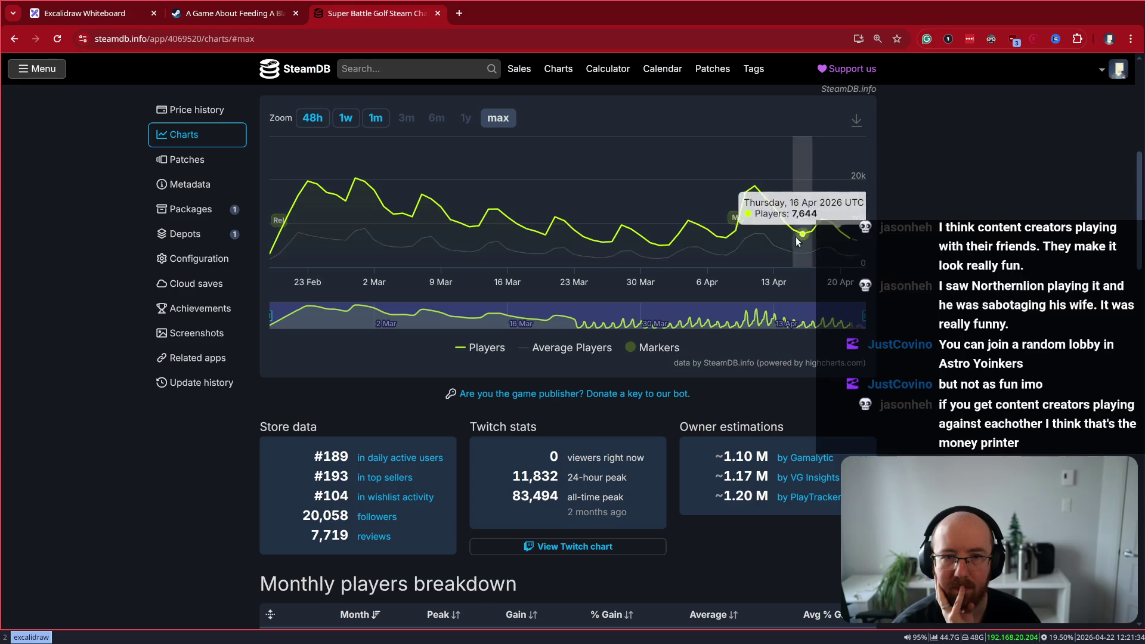